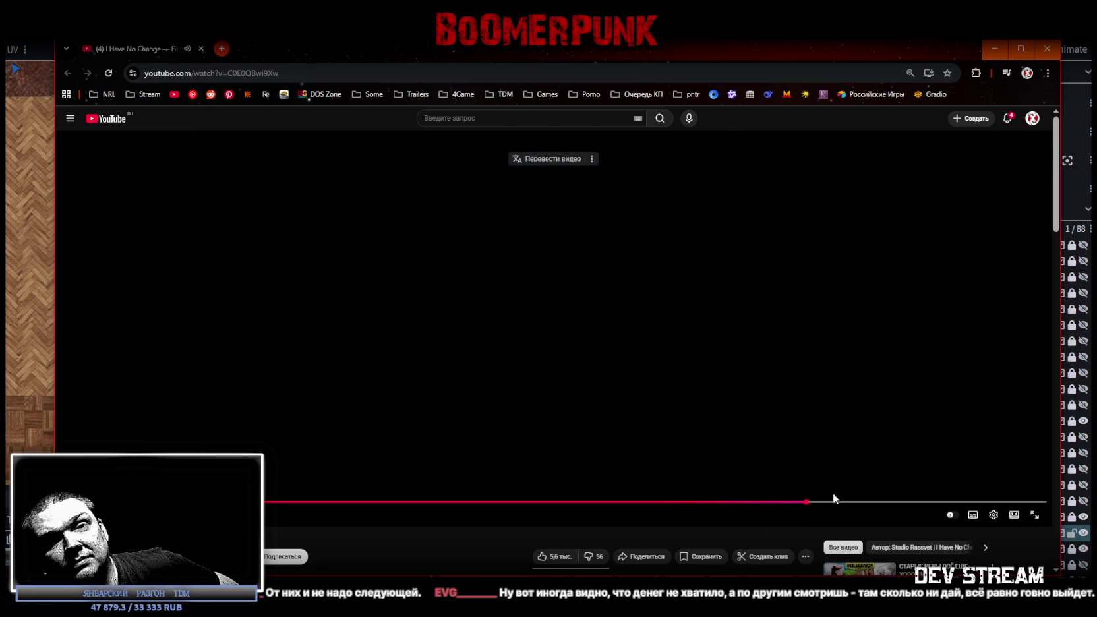
# - Pause the 'I Have No Change' video, nudge the Chrome window and close the browser
pyautogui.click(825, 357)
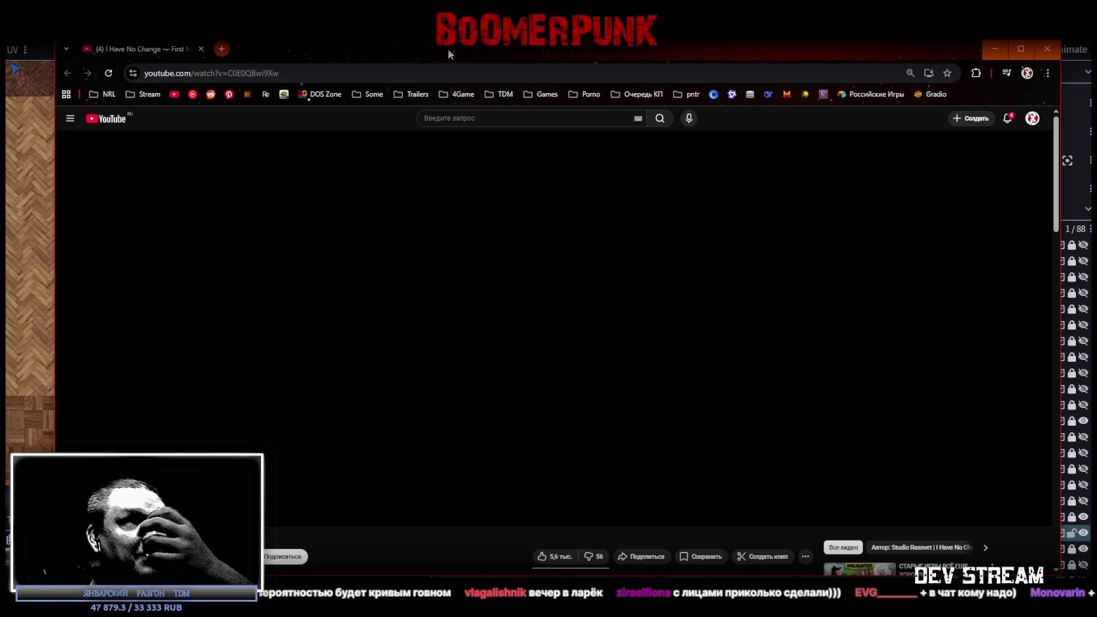
pyautogui.moveTo(419, 49); pyautogui.dragTo(428, 62)
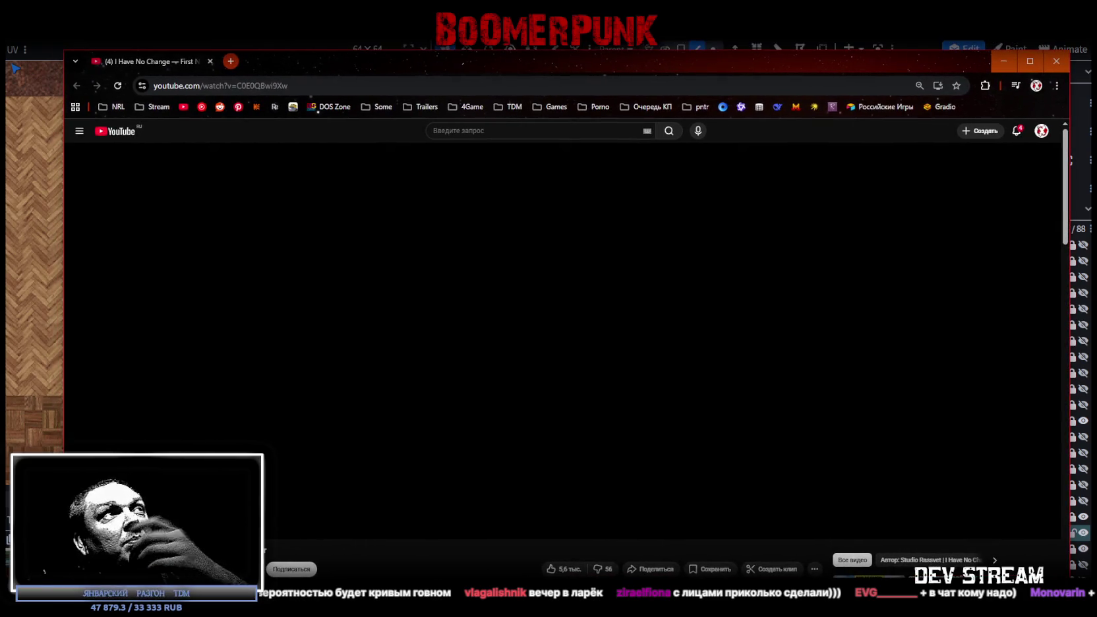
pyautogui.click(209, 61)
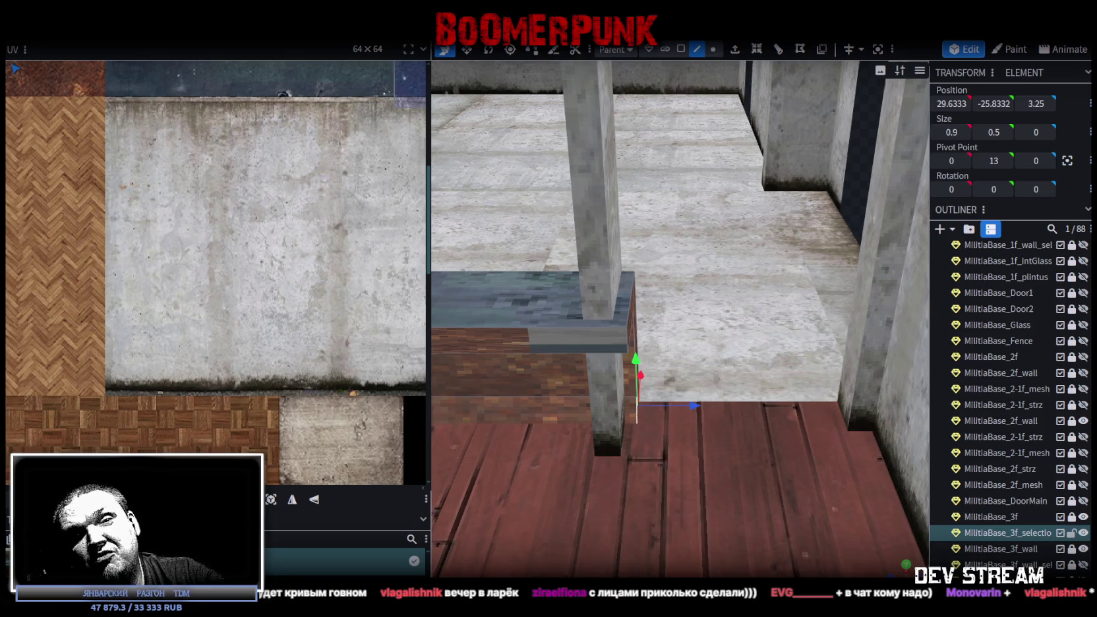
# - Orbit around the upper-floor railing pillars and zoom out to look over the room
pyautogui.moveTo(831, 526); pyautogui.dragTo(694, 482)
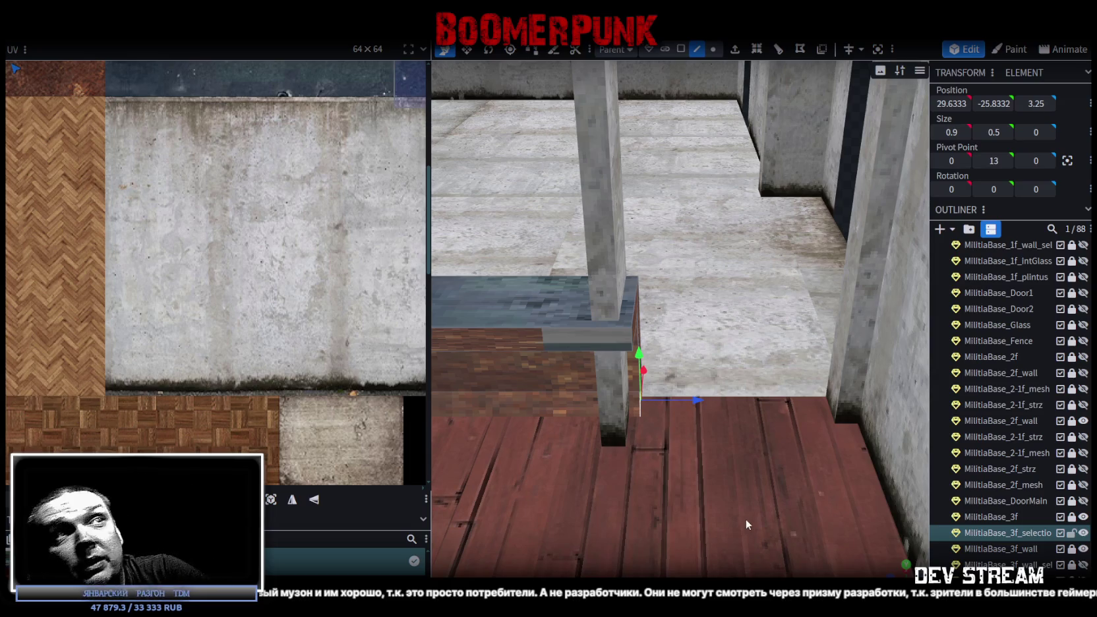
pyautogui.scroll(-3, 667, 412)
pyautogui.scroll(-5, 668, 403)
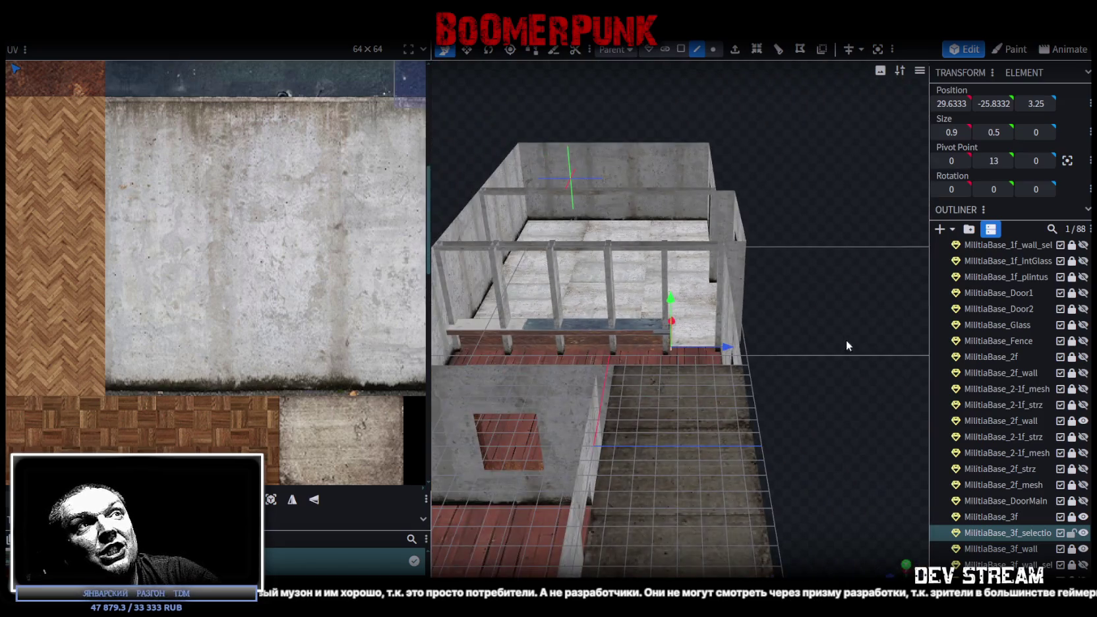
# - Orbit in close to the railing and select its blue glass strip
pyautogui.moveTo(846, 339); pyautogui.dragTo(715, 371)
pyautogui.scroll(3, 834, 363)
pyautogui.moveTo(861, 390)
pyautogui.mouseDown()
pyautogui.moveTo(825, 393)
pyautogui.moveTo(837, 384)
pyautogui.mouseUp()
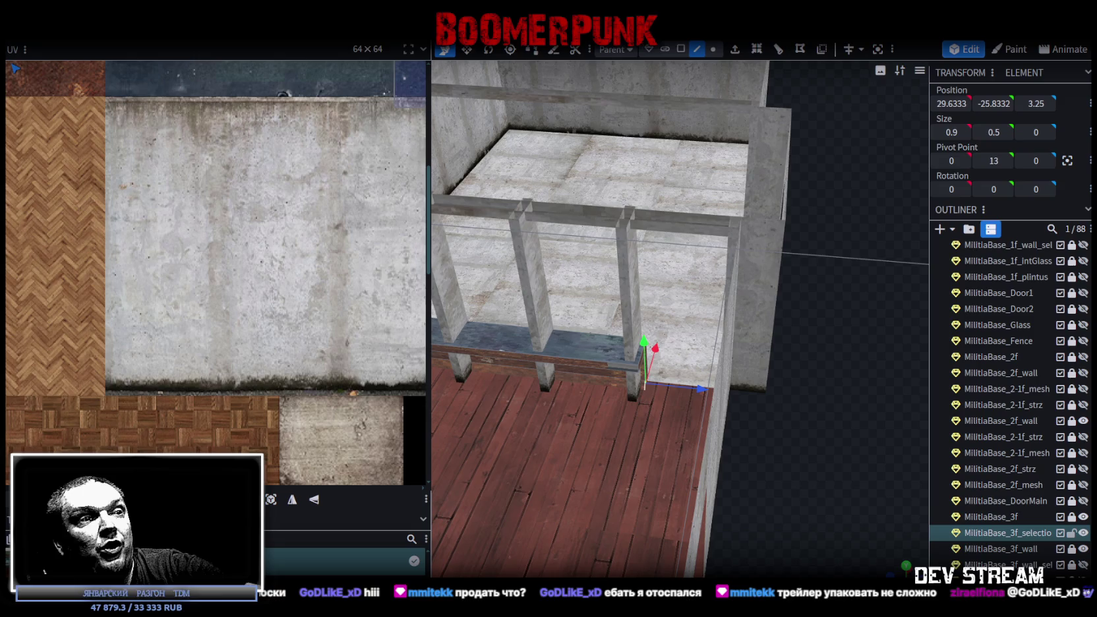
pyautogui.moveTo(747, 459)
pyautogui.mouseDown()
pyautogui.moveTo(823, 423)
pyautogui.moveTo(744, 433)
pyautogui.moveTo(824, 433)
pyautogui.moveTo(798, 463)
pyautogui.moveTo(793, 454)
pyautogui.moveTo(839, 426)
pyautogui.moveTo(736, 458)
pyautogui.moveTo(765, 445)
pyautogui.moveTo(788, 455)
pyautogui.mouseUp()
pyautogui.click(634, 371)
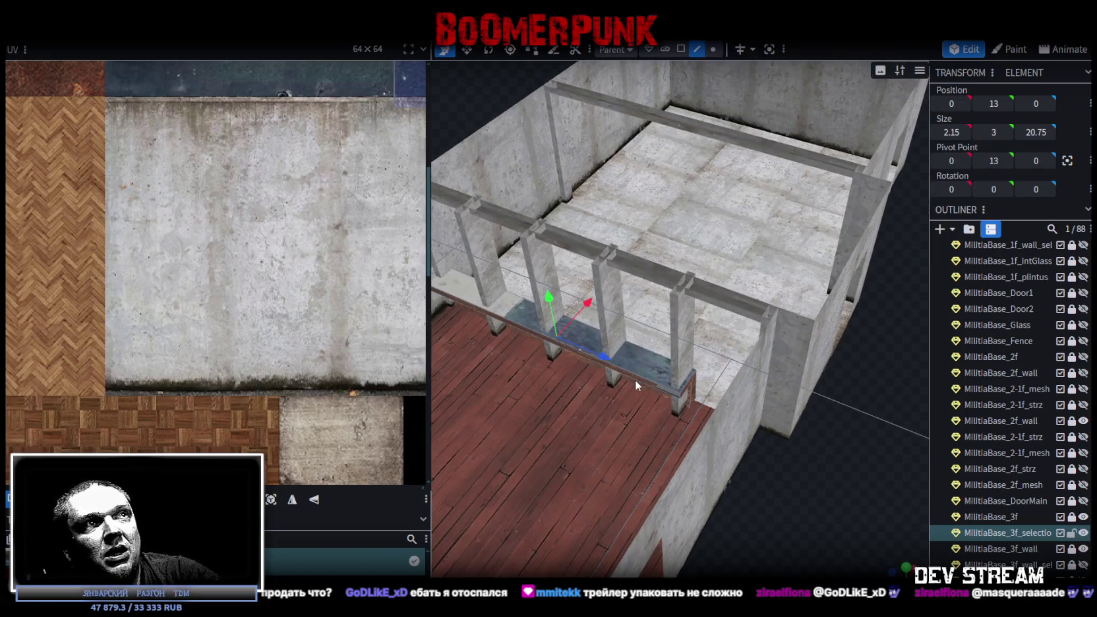
# - In face selection mode, pick the strip's thin underside face and snap to an orthographic view
pyautogui.click(681, 51)
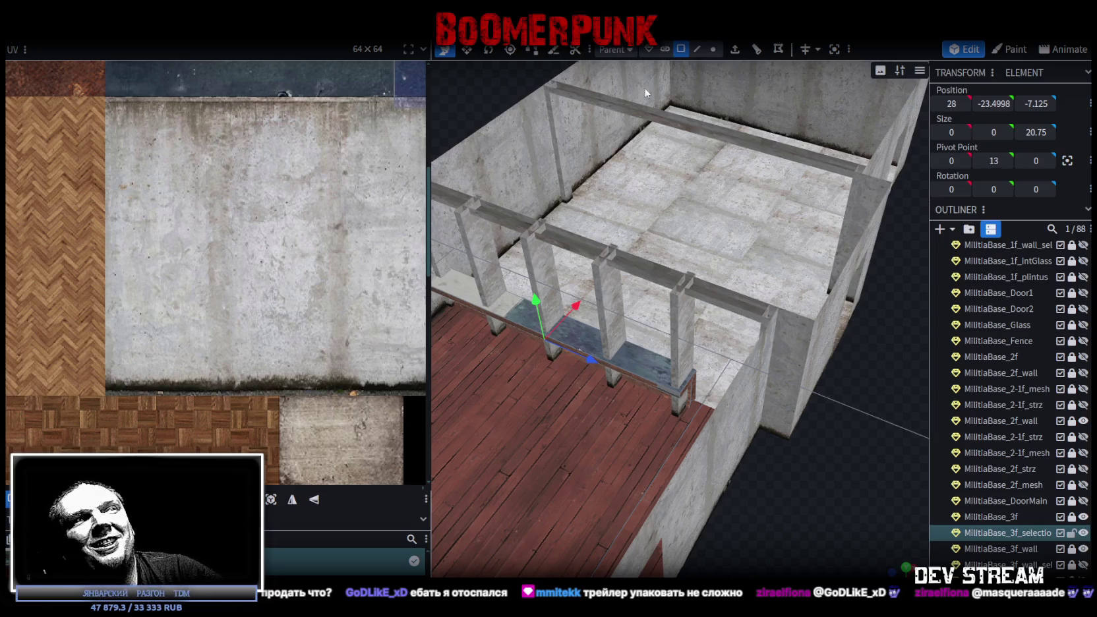
pyautogui.click(647, 372)
pyautogui.moveTo(695, 389)
pyautogui.mouseDown()
pyautogui.moveTo(686, 541)
pyautogui.moveTo(638, 537)
pyautogui.moveTo(649, 524)
pyautogui.moveTo(765, 537)
pyautogui.moveTo(700, 554)
pyautogui.moveTo(643, 538)
pyautogui.moveTo(648, 519)
pyautogui.moveTo(643, 528)
pyautogui.mouseUp()
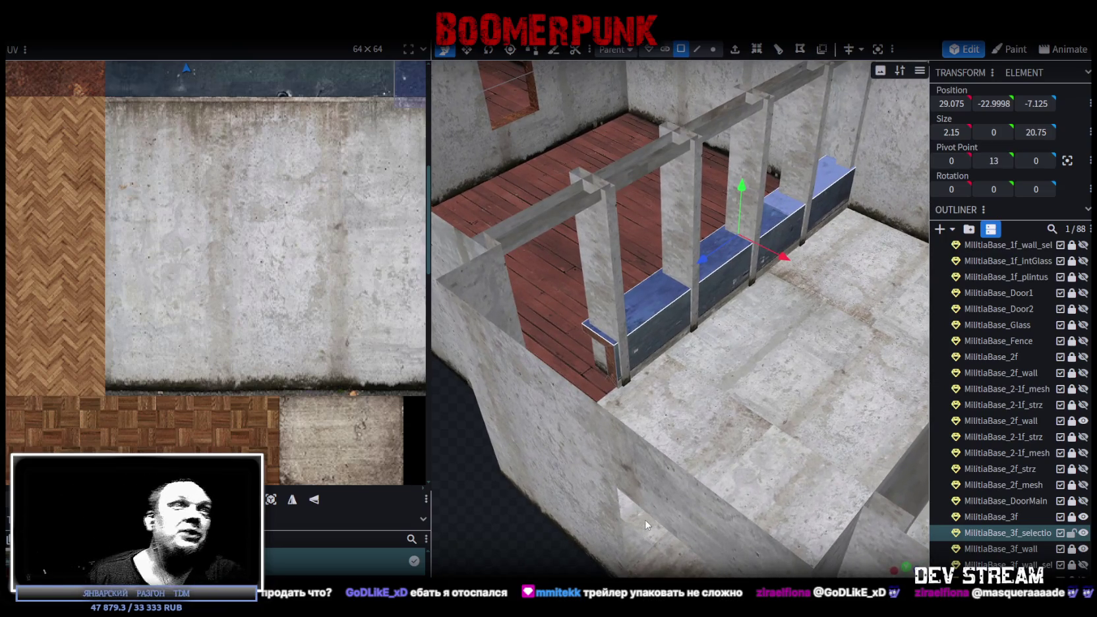
pyautogui.moveTo(660, 437)
pyautogui.mouseDown()
pyautogui.moveTo(645, 382)
pyautogui.moveTo(679, 435)
pyautogui.moveTo(728, 470)
pyautogui.moveTo(837, 488)
pyautogui.moveTo(884, 480)
pyautogui.moveTo(561, 335)
pyautogui.moveTo(629, 345)
pyautogui.moveTo(537, 214)
pyautogui.moveTo(679, 279)
pyautogui.mouseUp()
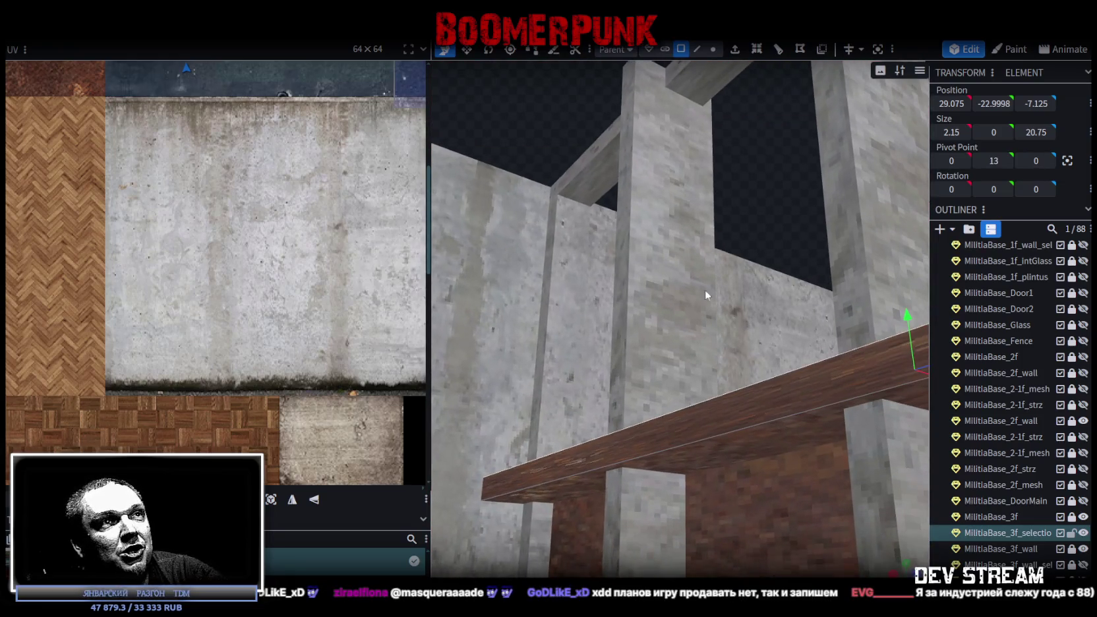
pyautogui.click(760, 469)
pyautogui.moveTo(632, 329)
pyautogui.mouseDown()
pyautogui.moveTo(564, 227)
pyautogui.moveTo(581, 366)
pyautogui.moveTo(559, 148)
pyautogui.moveTo(549, 264)
pyautogui.moveTo(596, 438)
pyautogui.moveTo(546, 269)
pyautogui.mouseUp()
pyautogui.click(907, 570)
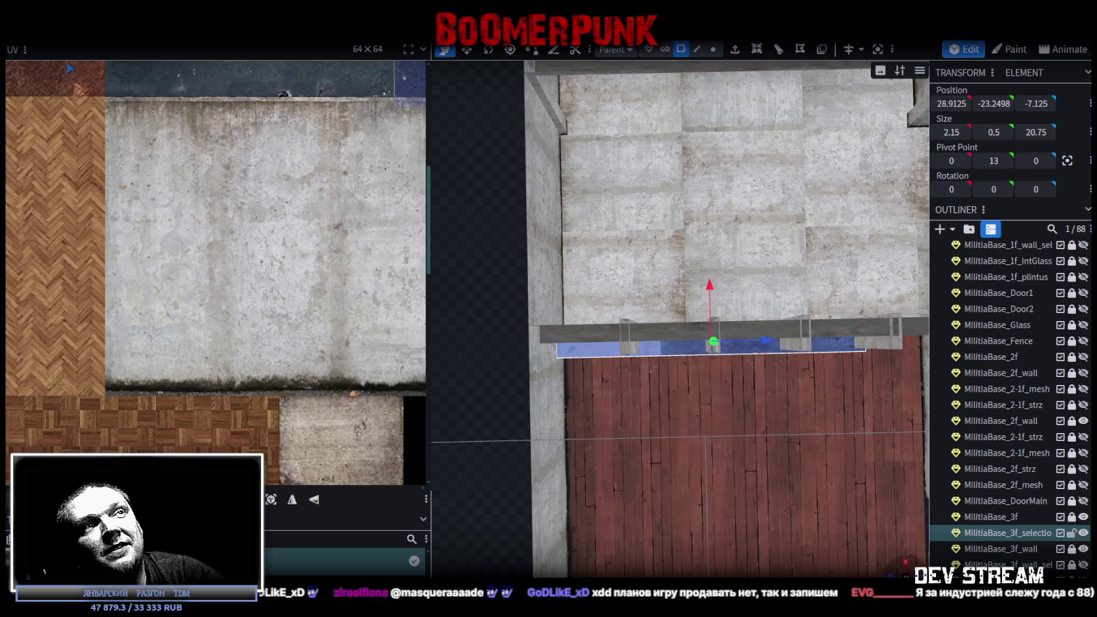
# - View the building from above and move the face's UV onto the red wood texture
pyautogui.click(901, 566)
pyautogui.click(317, 522)
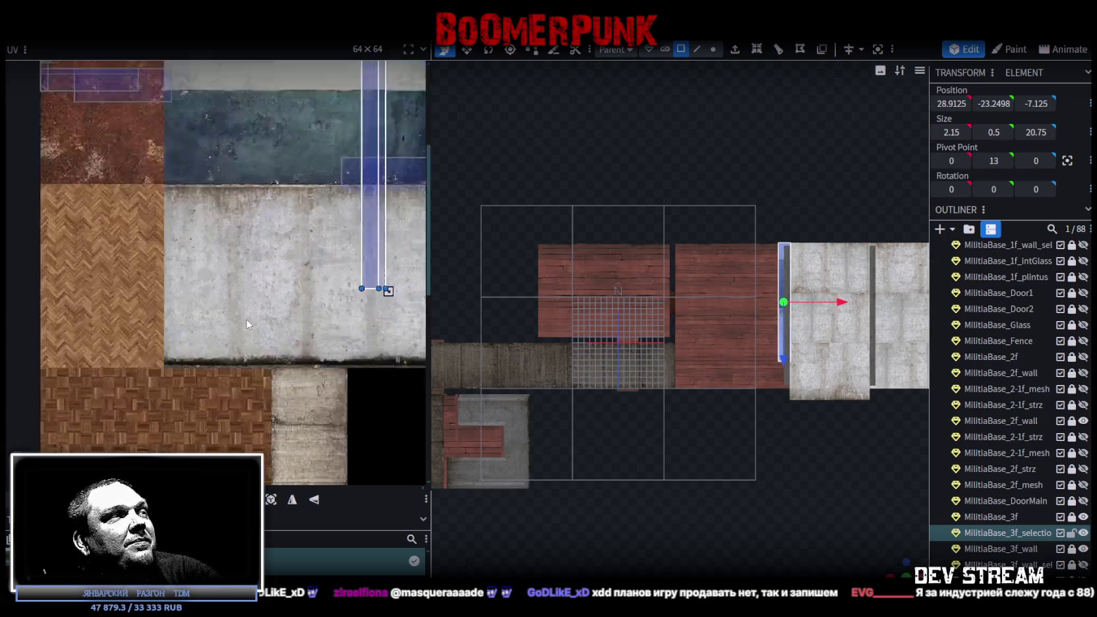
pyautogui.scroll(-5, 245, 305)
pyautogui.scroll(5, 246, 304)
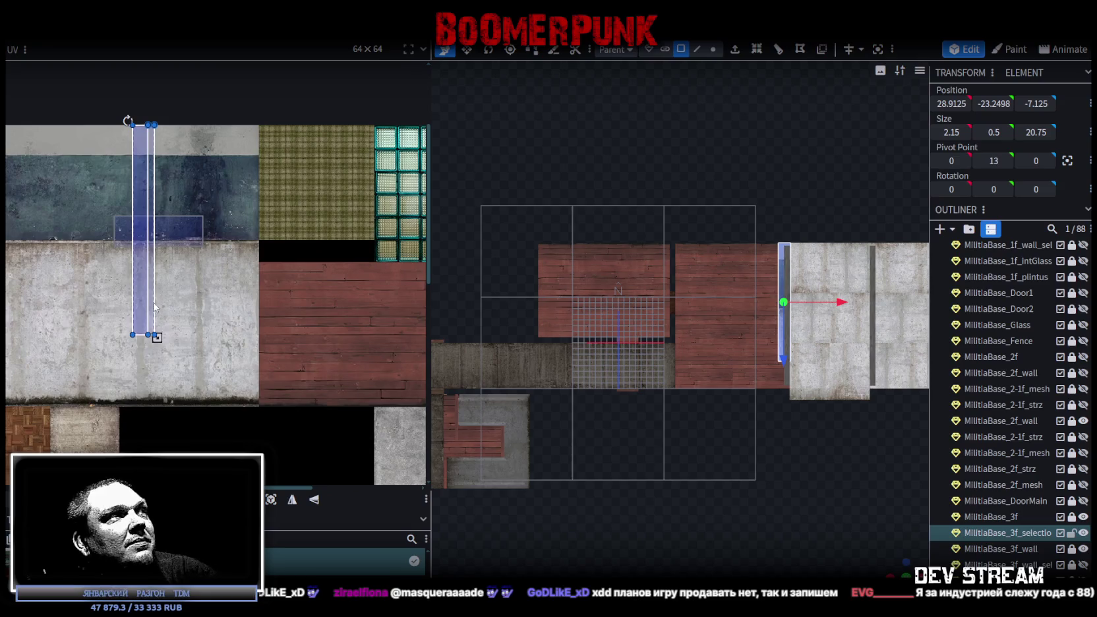
pyautogui.moveTo(153, 304); pyautogui.dragTo(304, 424)
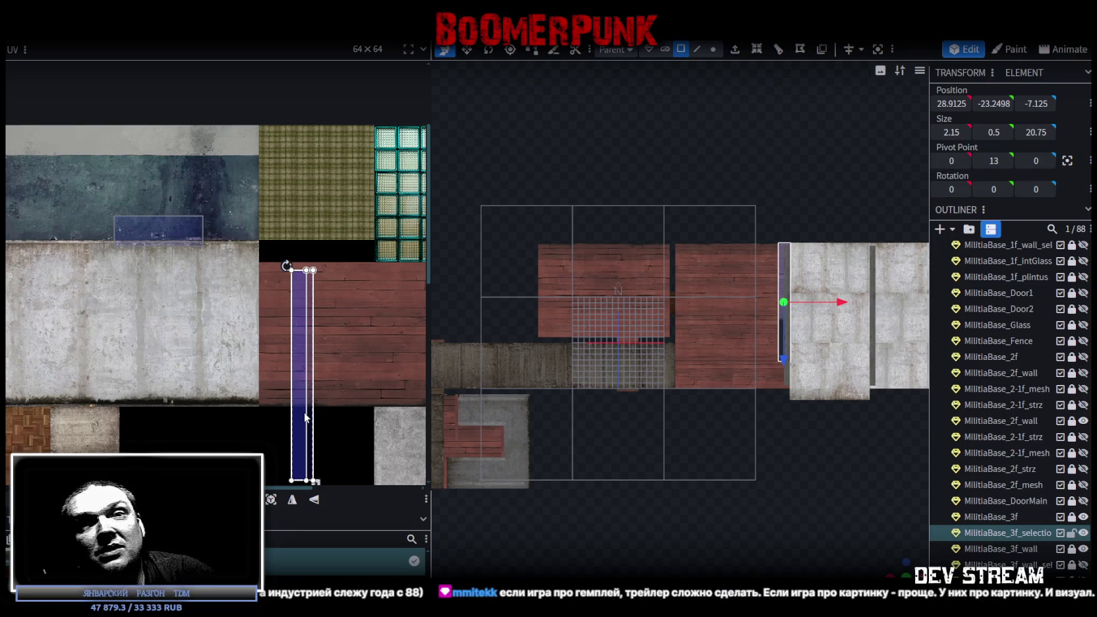
# - Try the face's UV on the black, concrete and green areas of the atlas
pyautogui.scroll(-3, 408, 398)
pyautogui.moveTo(363, 393)
pyautogui.mouseDown(button='middle')
pyautogui.moveTo(359, 312)
pyautogui.moveTo(327, 267)
pyautogui.mouseUp(button='middle')
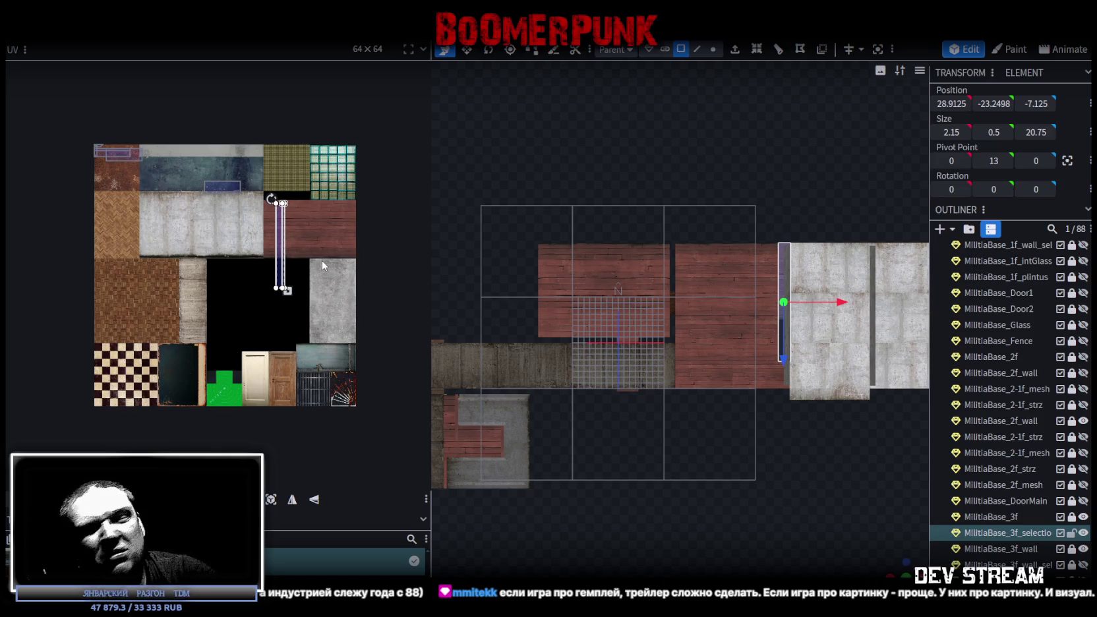
pyautogui.scroll(1, 321, 258)
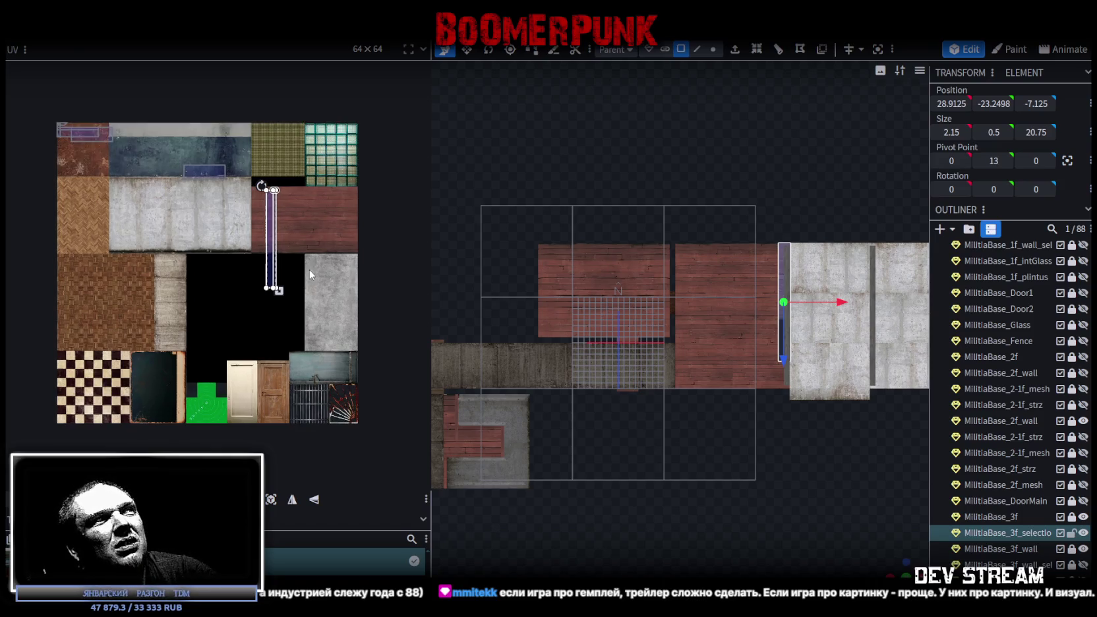
pyautogui.moveTo(297, 311); pyautogui.dragTo(363, 250, button='middle')
pyautogui.moveTo(336, 201); pyautogui.dragTo(264, 273)
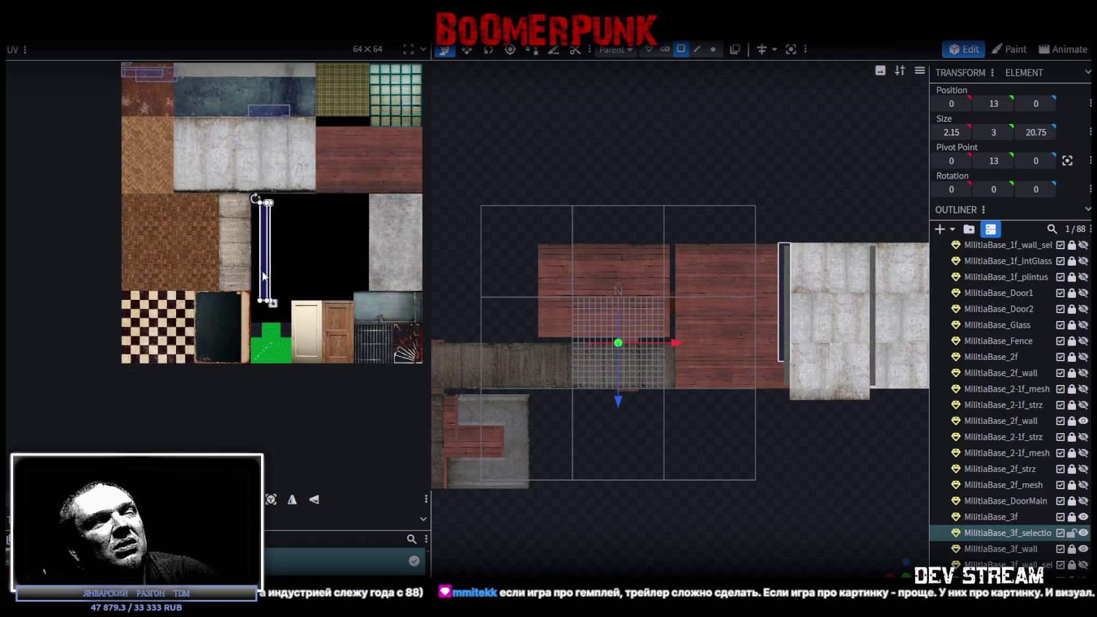
pyautogui.scroll(2, 264, 277)
pyautogui.moveTo(288, 250)
pyautogui.mouseDown(button='middle')
pyautogui.moveTo(335, 266)
pyautogui.moveTo(347, 237)
pyautogui.mouseUp(button='middle')
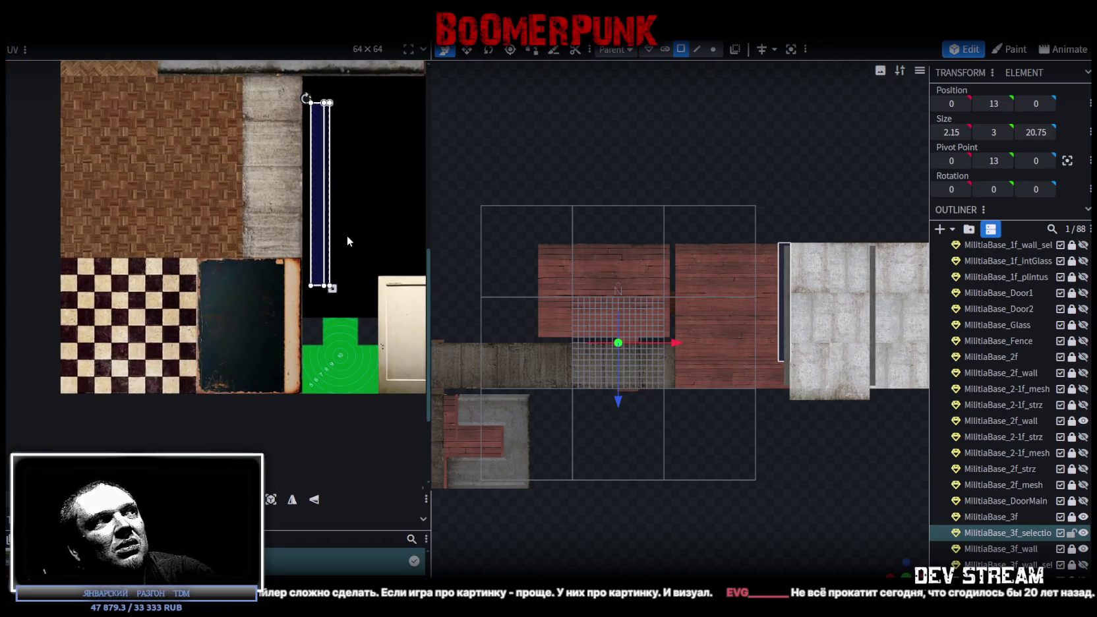
pyautogui.moveTo(326, 247)
pyautogui.mouseDown()
pyautogui.moveTo(293, 285)
pyautogui.moveTo(297, 356)
pyautogui.mouseUp()
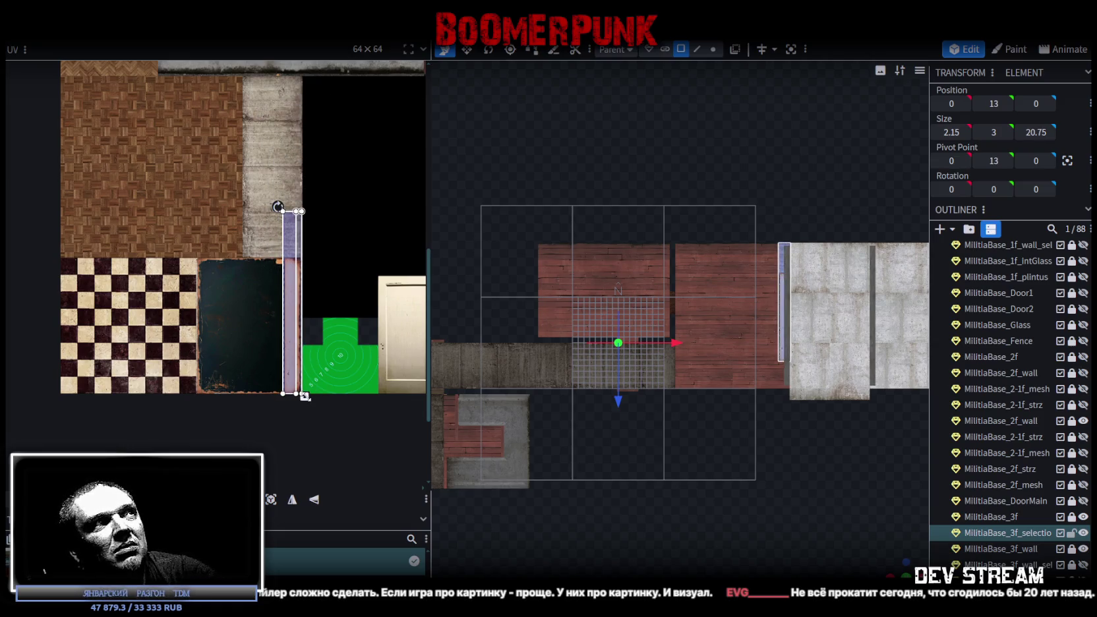
pyautogui.moveTo(302, 393); pyautogui.dragTo(308, 432)
pyautogui.moveTo(309, 395); pyautogui.dragTo(305, 395)
pyautogui.moveTo(316, 293)
pyautogui.mouseDown()
pyautogui.moveTo(367, 257)
pyautogui.moveTo(212, 297)
pyautogui.mouseUp()
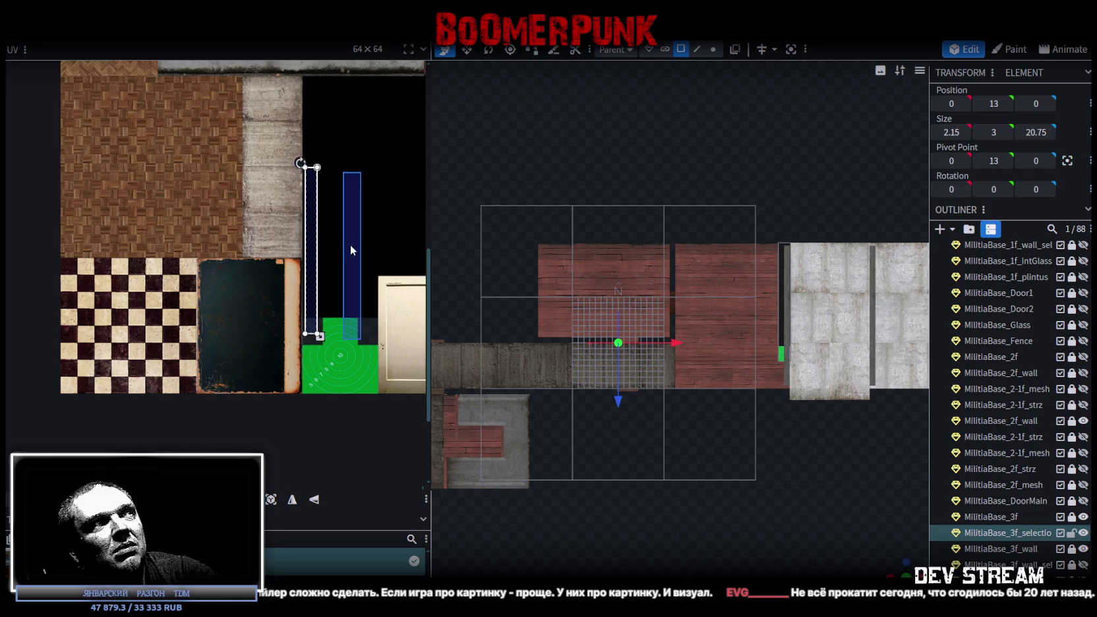
# - Widen the UV over the dark board, mirror it on X, and move it onto the blue board
pyautogui.scroll(1, 213, 297)
pyautogui.scroll(2, 213, 298)
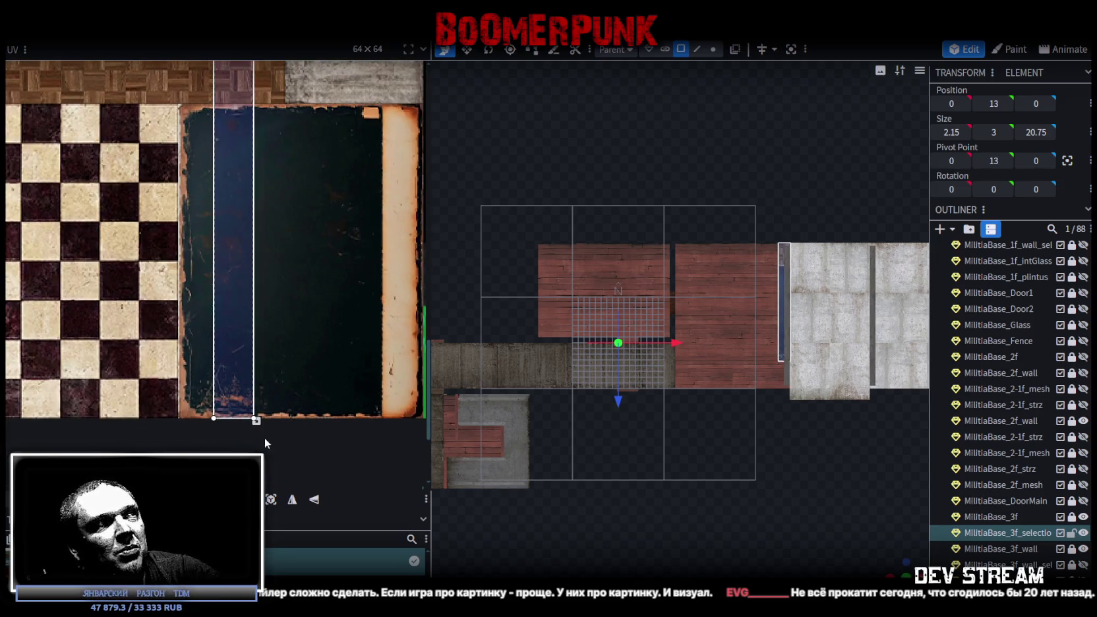
pyautogui.moveTo(257, 422); pyautogui.dragTo(288, 385)
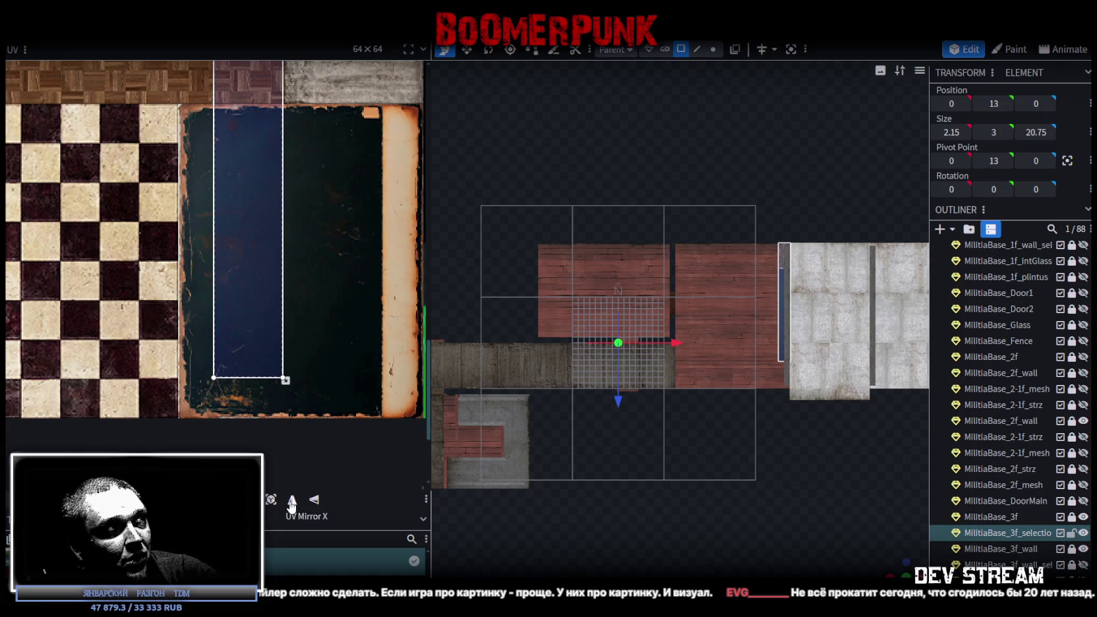
pyautogui.click(292, 499)
pyautogui.moveTo(272, 458); pyautogui.dragTo(294, 372)
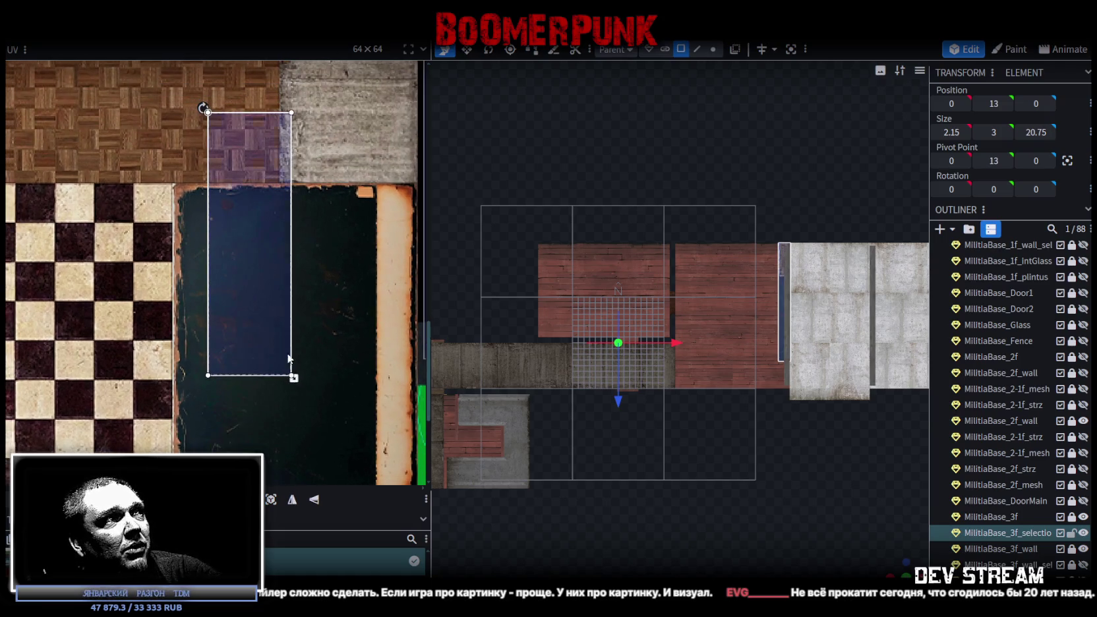
pyautogui.moveTo(244, 209); pyautogui.dragTo(227, 288)
# - Align the UV rectangle's corner with the blue board edge and enlarge it over the board
pyautogui.scroll(2, 179, 169)
pyautogui.scroll(1, 233, 251)
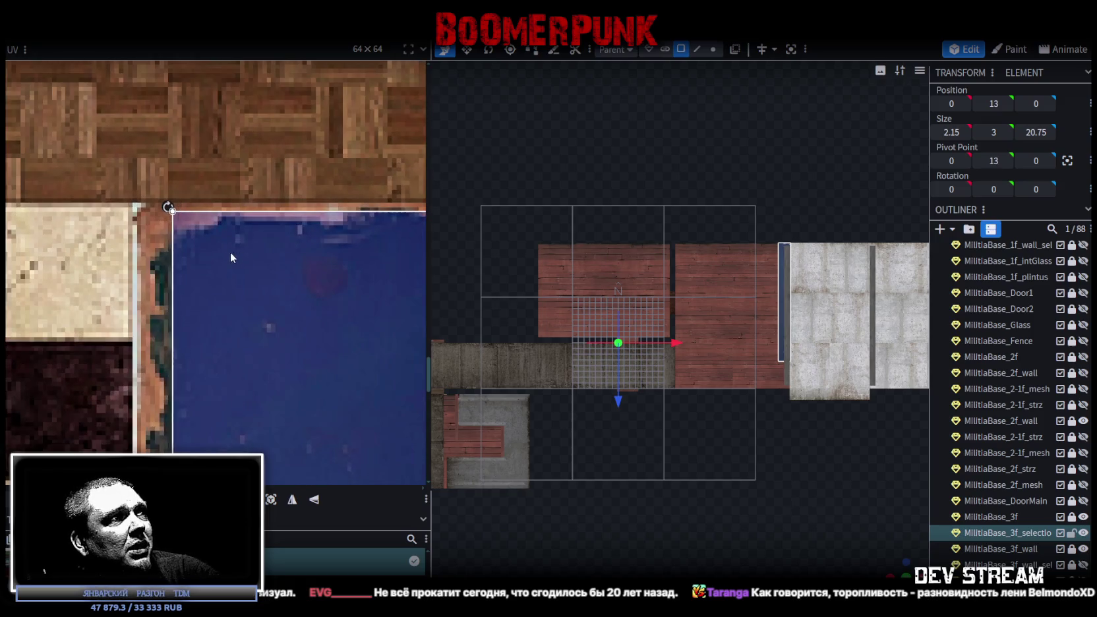
pyautogui.moveTo(219, 241); pyautogui.dragTo(205, 250)
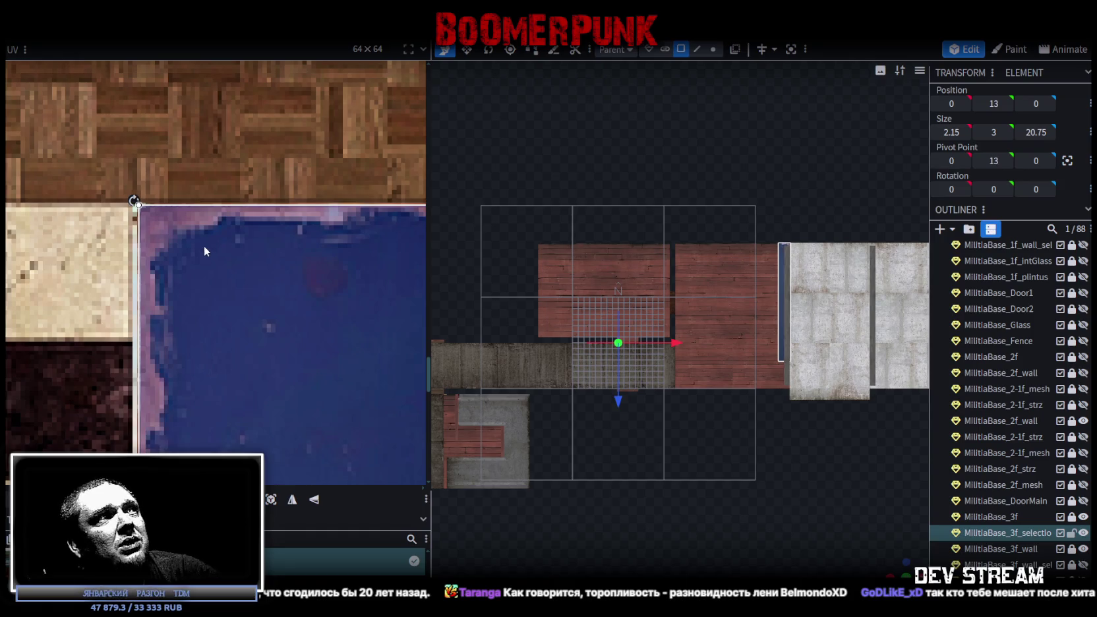
pyautogui.scroll(1, 211, 277)
pyautogui.scroll(1, 210, 297)
pyautogui.moveTo(210, 294); pyautogui.dragTo(204, 279)
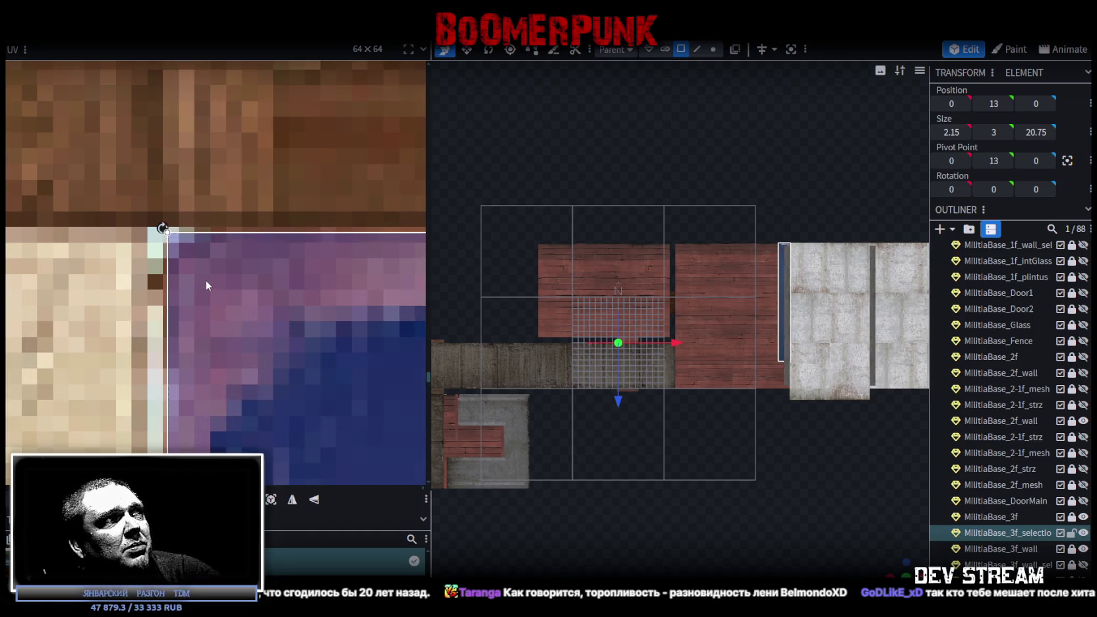
pyautogui.scroll(-1, 211, 297)
pyautogui.scroll(-1, 217, 306)
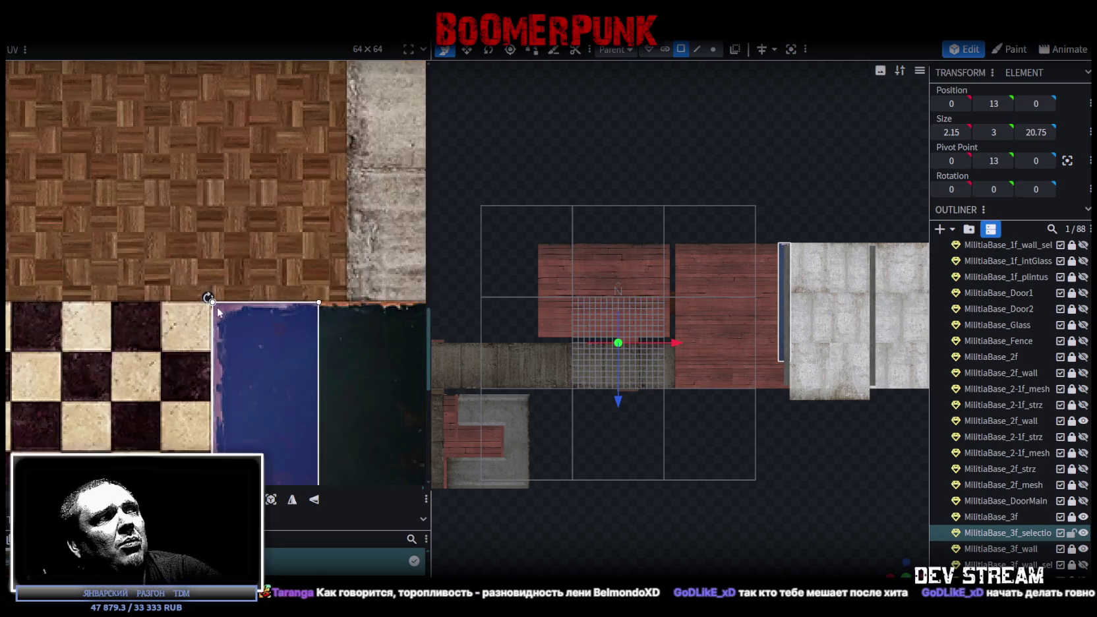
pyautogui.scroll(-1, 277, 278)
pyautogui.scroll(-1, 267, 366)
pyautogui.scroll(2, 277, 359)
pyautogui.moveTo(285, 357); pyautogui.dragTo(285, 305, button='middle')
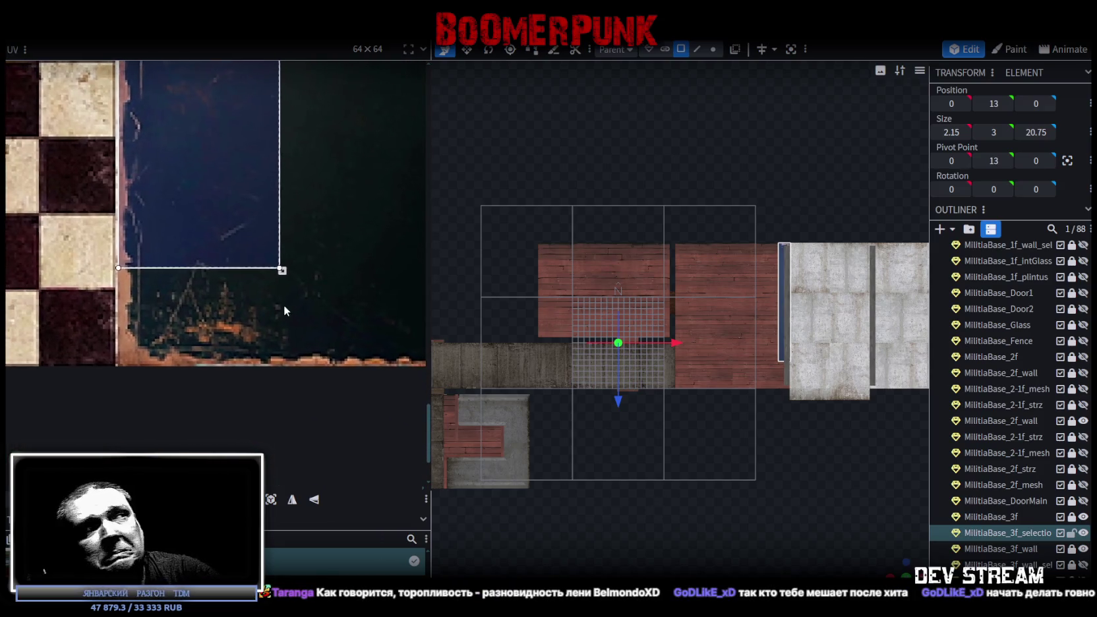
pyautogui.moveTo(274, 271); pyautogui.dragTo(313, 369)
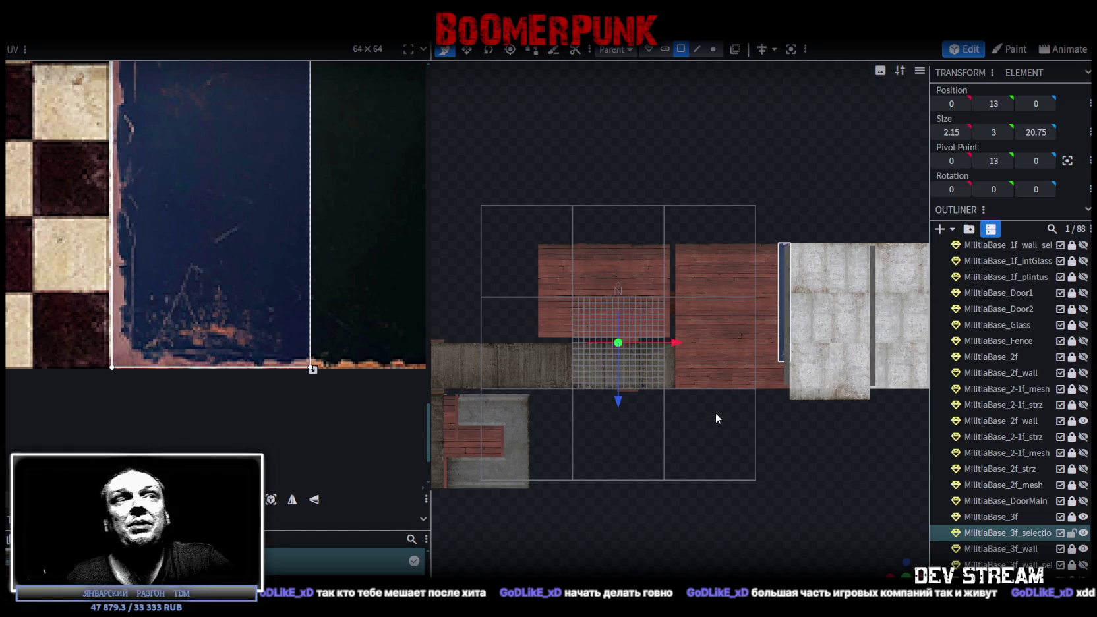
pyautogui.scroll(-1, 703, 426)
pyautogui.moveTo(621, 290); pyautogui.dragTo(852, 535)
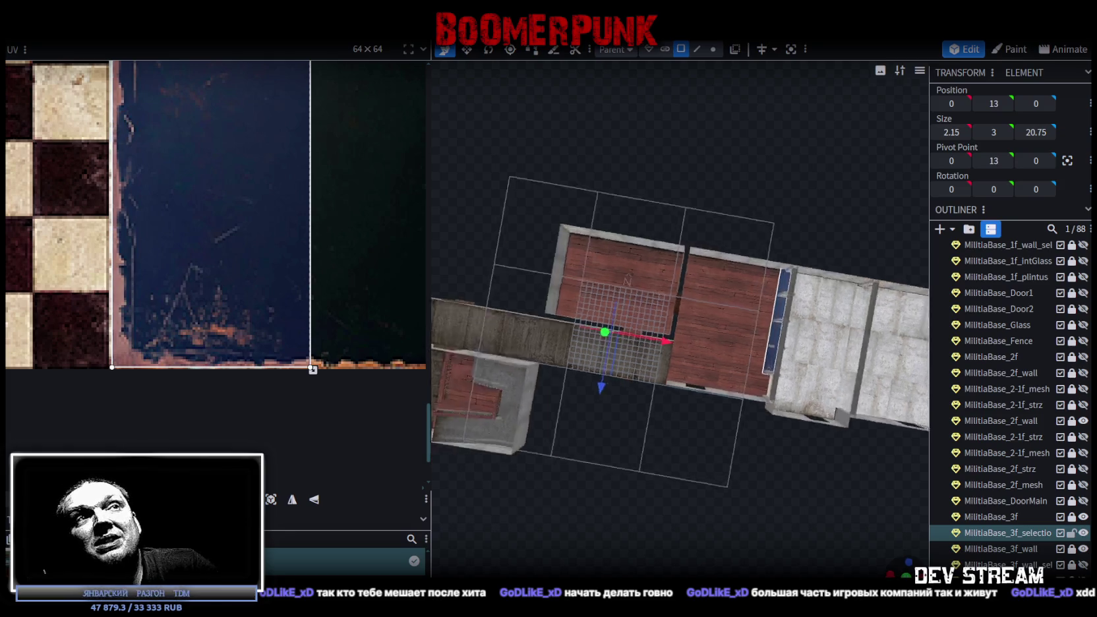
# - Zoom in on the room and select the blue face under the railing
pyautogui.moveTo(738, 510)
pyautogui.mouseDown()
pyautogui.moveTo(623, 435)
pyautogui.moveTo(768, 448)
pyautogui.mouseUp()
pyautogui.scroll(2, 623, 435)
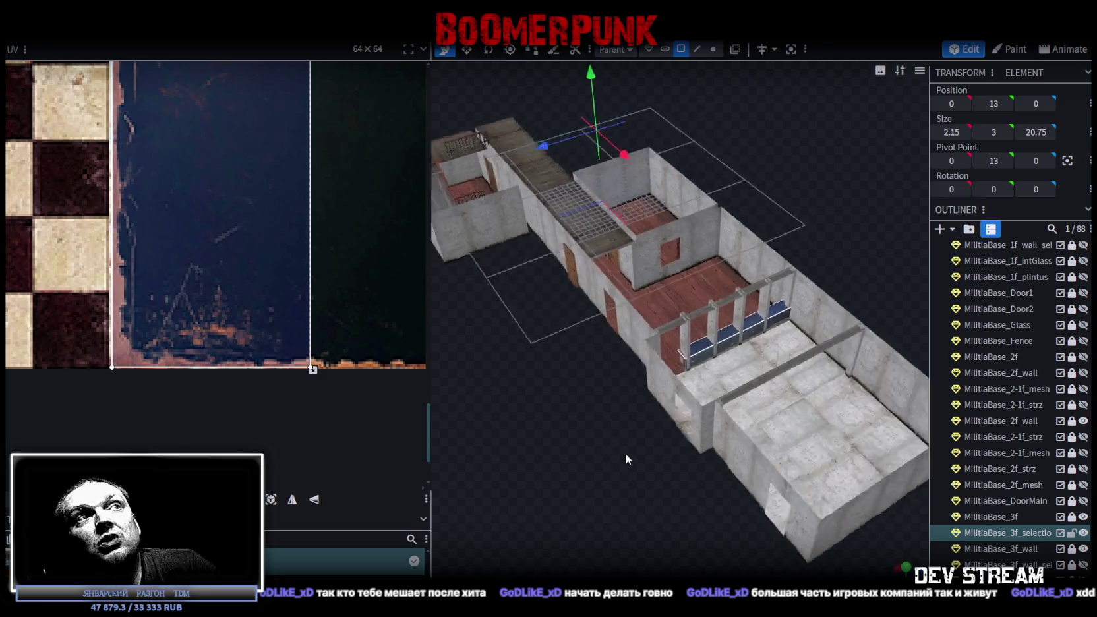
pyautogui.scroll(2, 706, 499)
pyautogui.moveTo(705, 497); pyautogui.dragTo(666, 422)
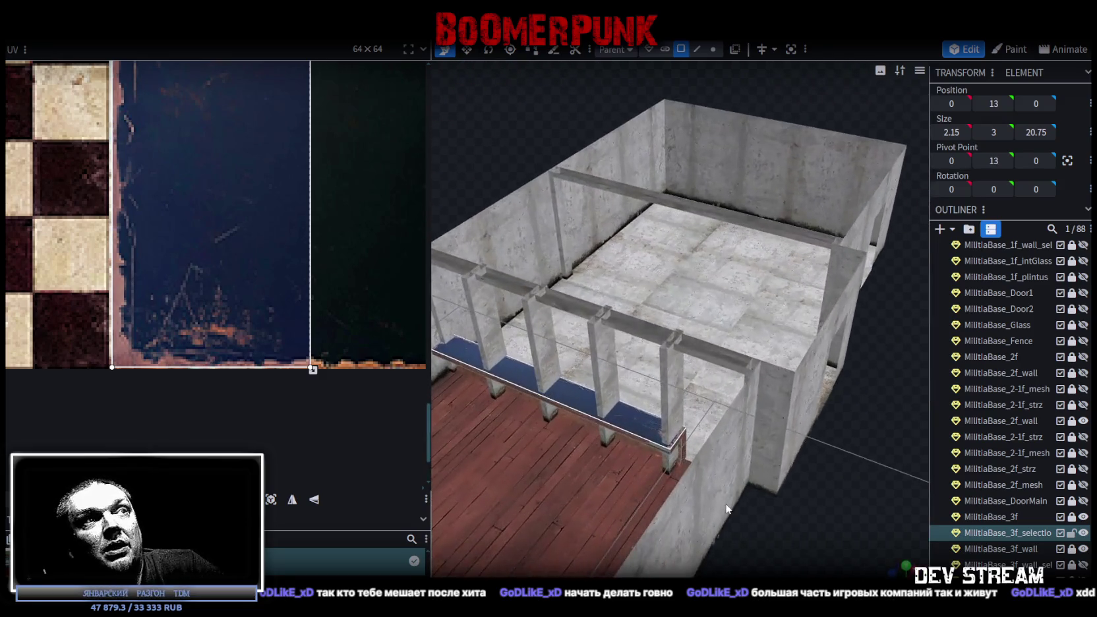
pyautogui.scroll(1, 666, 422)
pyautogui.scroll(-2, 180, 280)
pyautogui.scroll(-2, 180, 280)
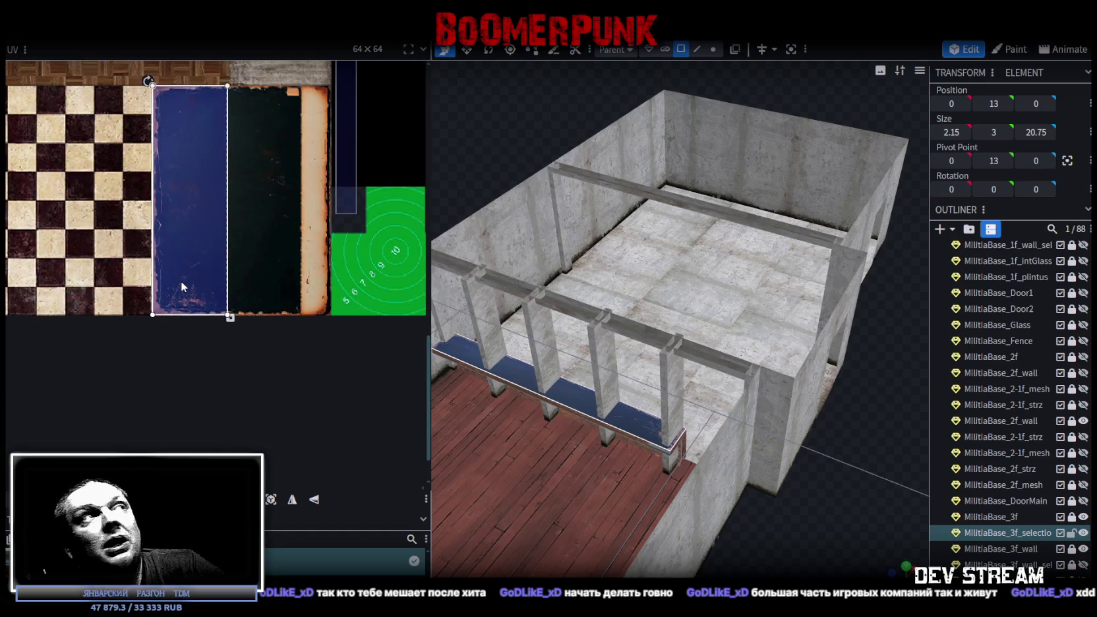
pyautogui.click(631, 428)
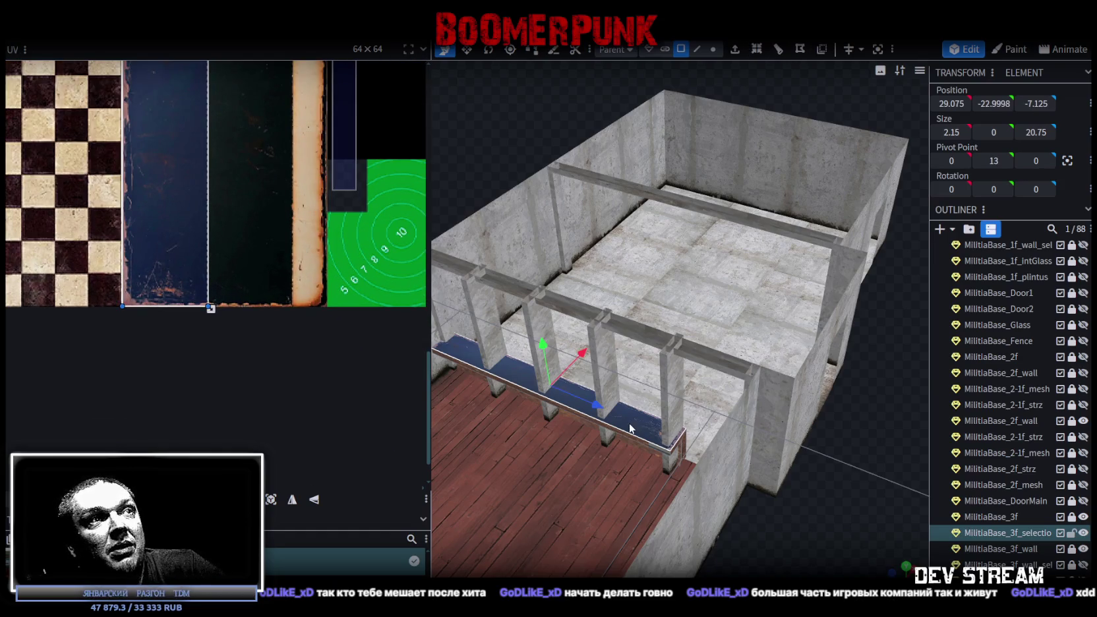
pyautogui.scroll(2, 827, 553)
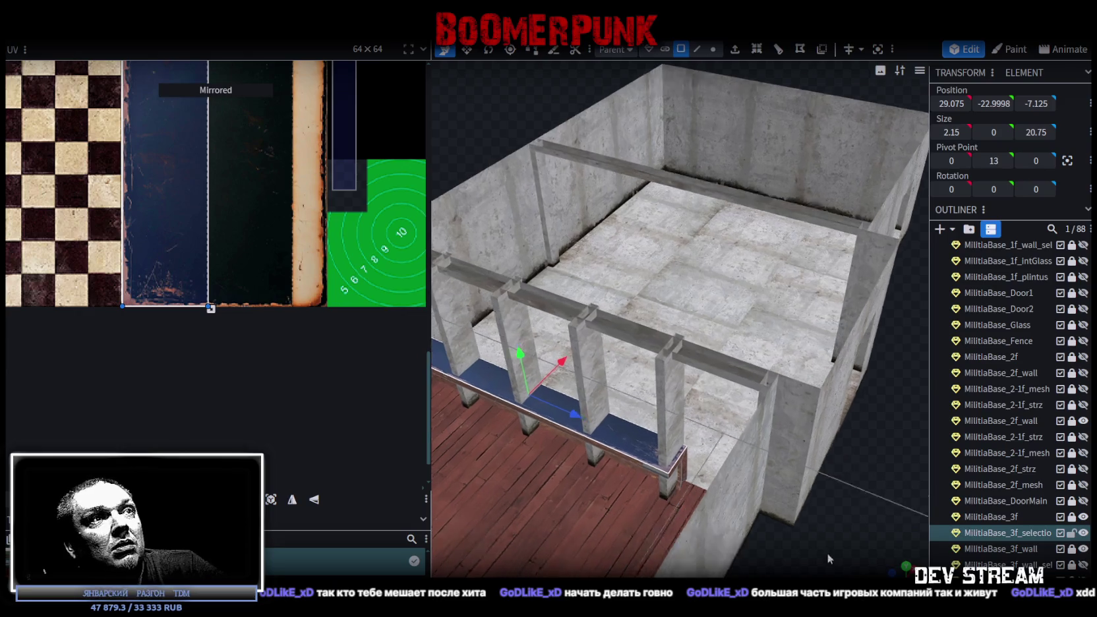
pyautogui.scroll(1, 827, 553)
# - Orbit around the railing and select its front blue face instead
pyautogui.moveTo(831, 529); pyautogui.dragTo(647, 296)
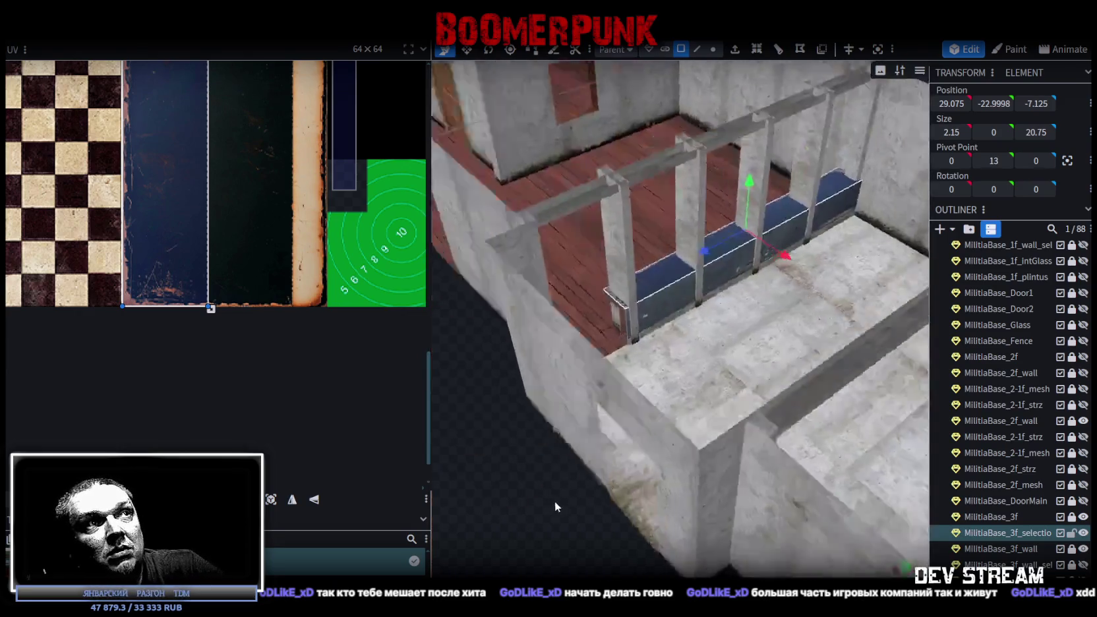
pyautogui.click(648, 297)
pyautogui.scroll(-2, 261, 322)
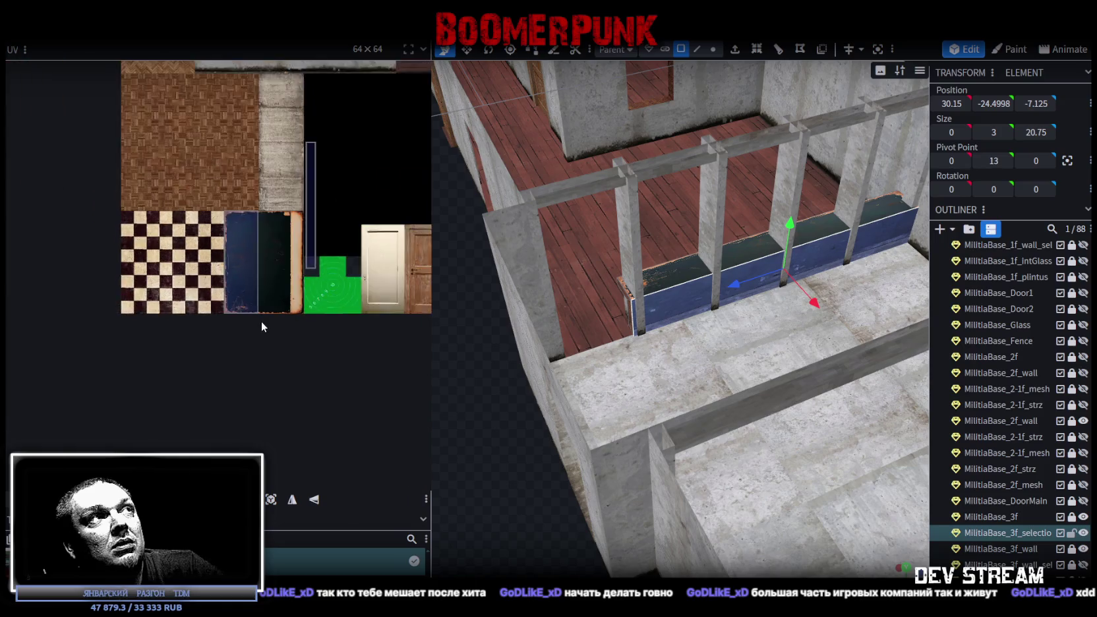
pyautogui.moveTo(520, 525); pyautogui.dragTo(705, 413)
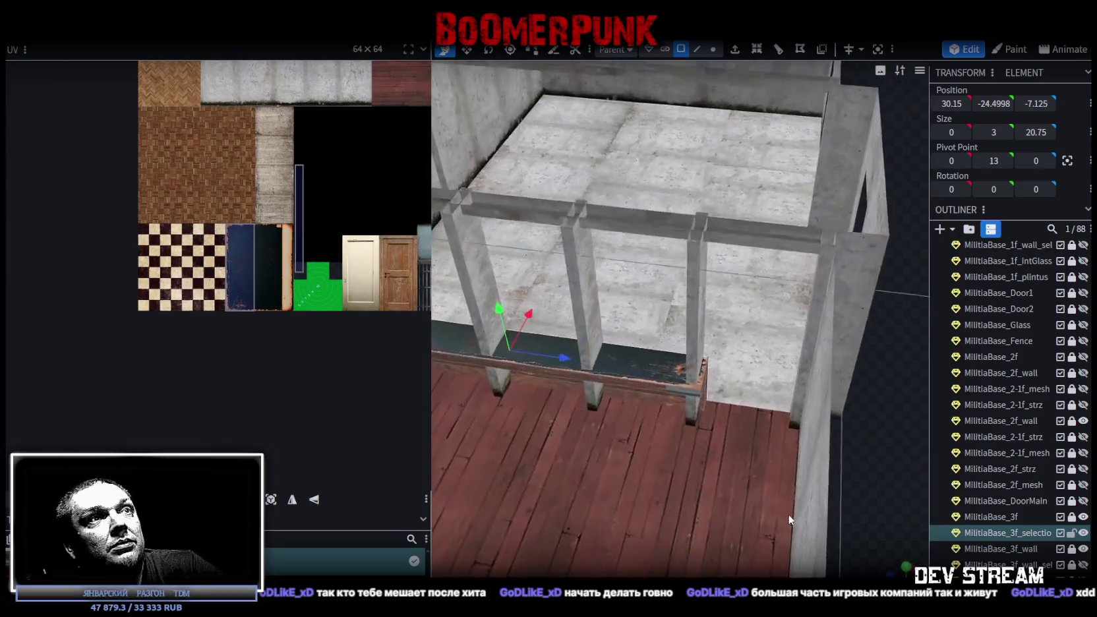
pyautogui.click(662, 396)
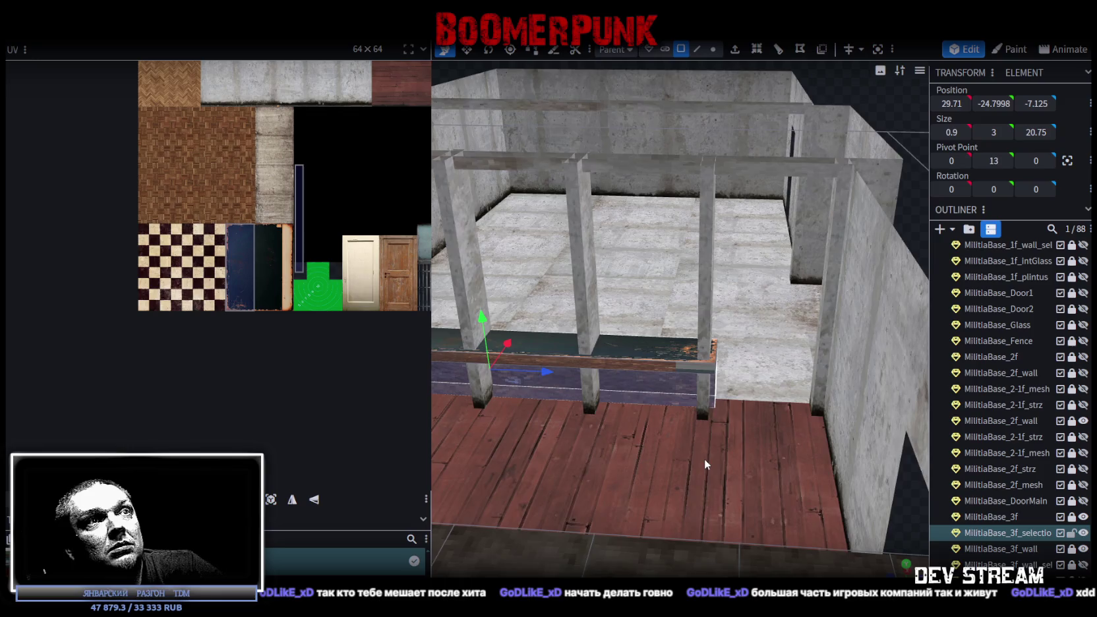
# - Switch to a flat front view and project the face's UV from that view
pyautogui.moveTo(705, 459); pyautogui.dragTo(873, 565)
pyautogui.click(909, 571)
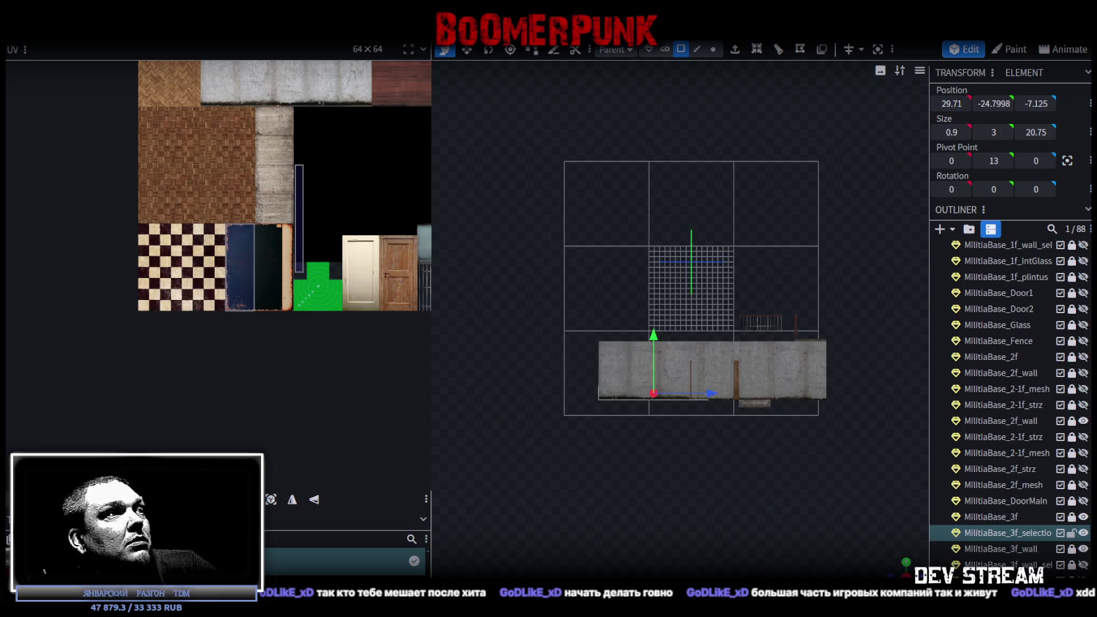
pyautogui.click(270, 500)
pyautogui.scroll(-3, 242, 383)
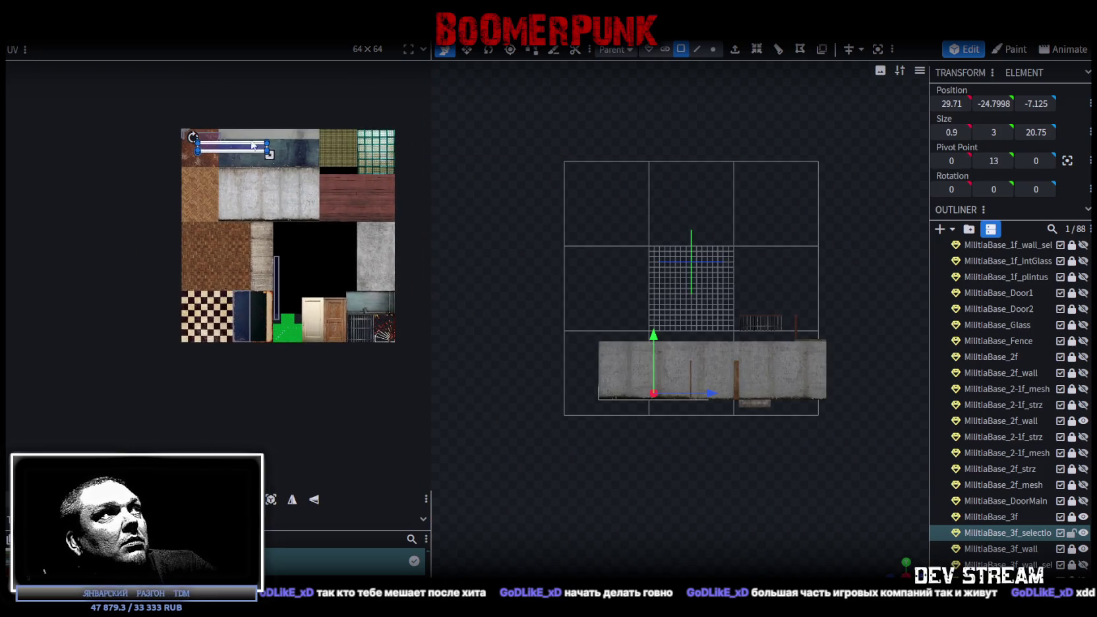
# - Rotate the railing face's UV left so the strip stands upright
pyautogui.moveTo(241, 156); pyautogui.dragTo(328, 262)
pyautogui.rightClick(327, 256)
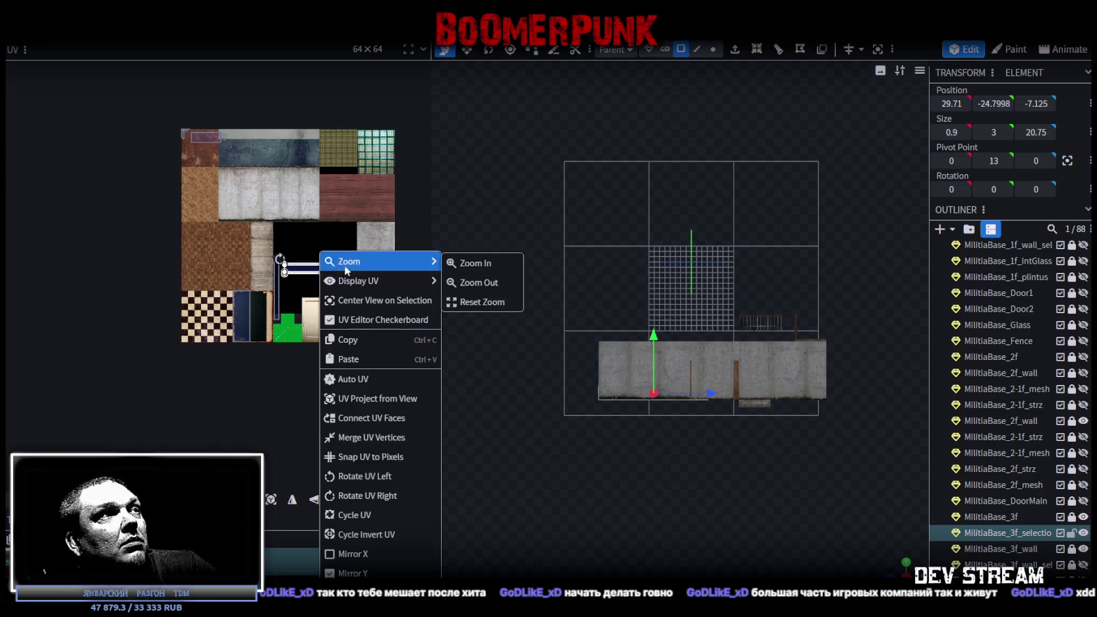
pyautogui.click(360, 480)
pyautogui.scroll(4, 322, 330)
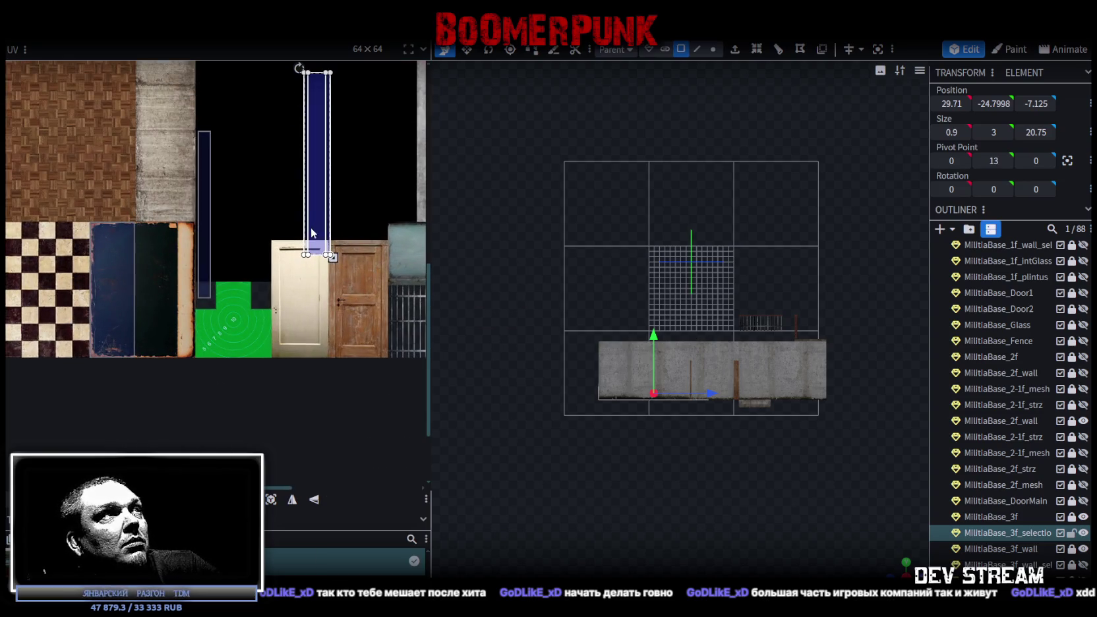
pyautogui.moveTo(307, 233); pyautogui.dragTo(240, 302)
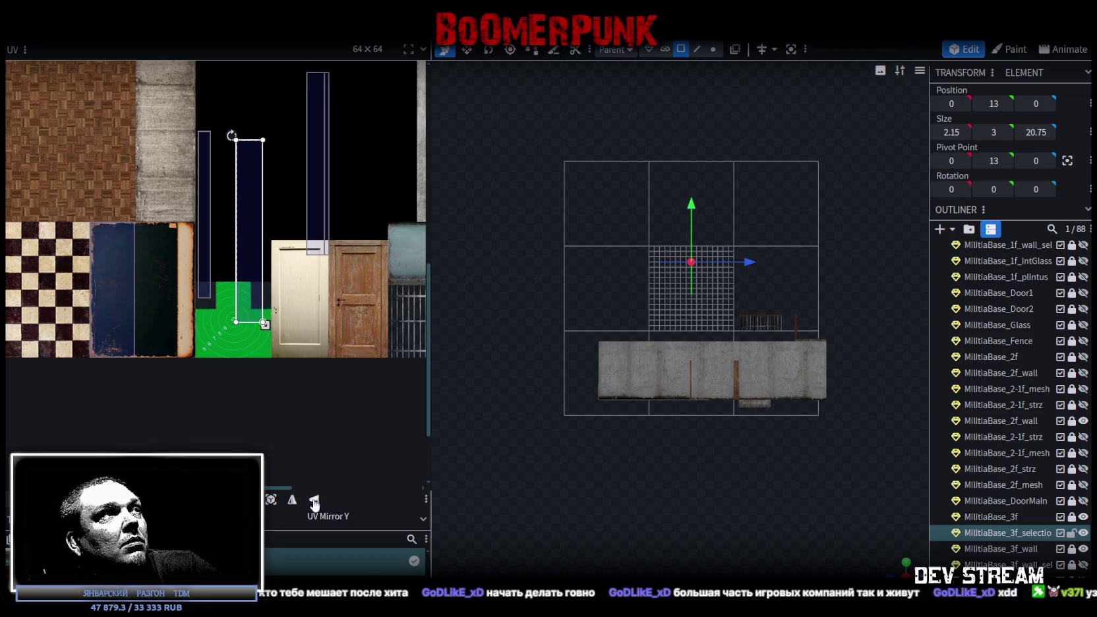
# - Place the upright UV on the dark blue panel texture and stretch it to the bottom edge
pyautogui.moveTo(238, 283); pyautogui.dragTo(146, 319)
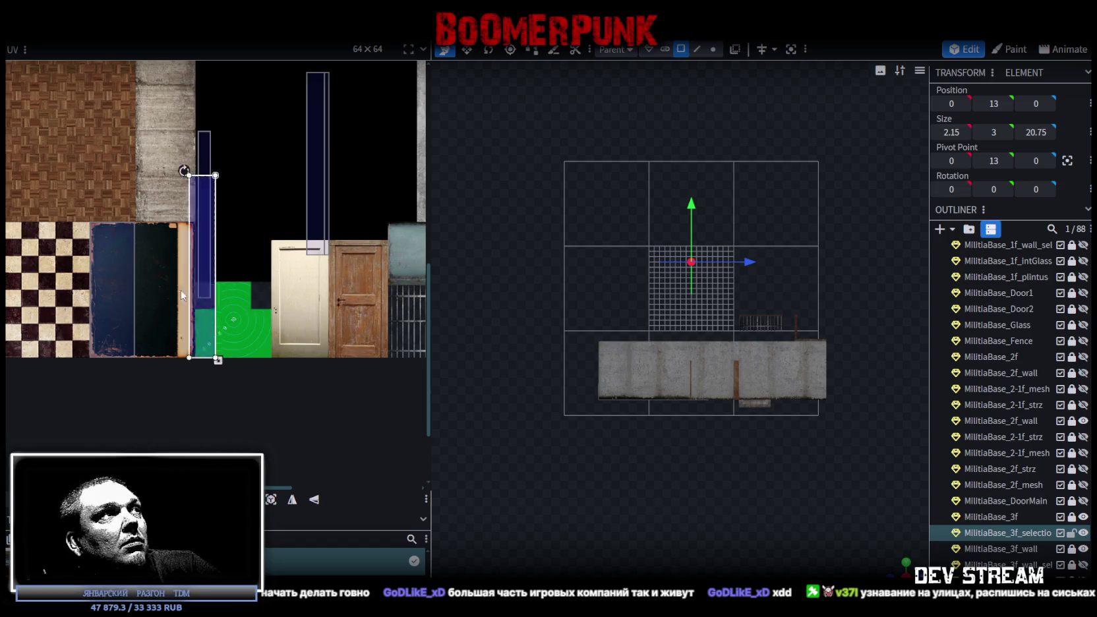
pyautogui.moveTo(174, 361); pyautogui.dragTo(177, 286)
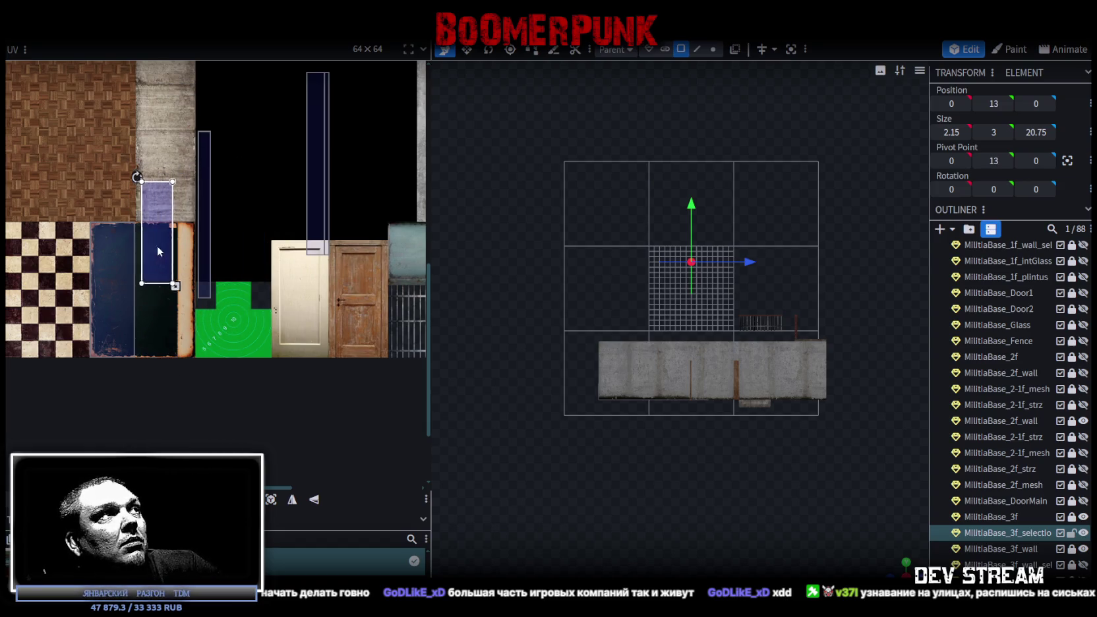
pyautogui.scroll(1, 142, 227)
pyautogui.scroll(3, 142, 227)
pyautogui.scroll(2, 158, 224)
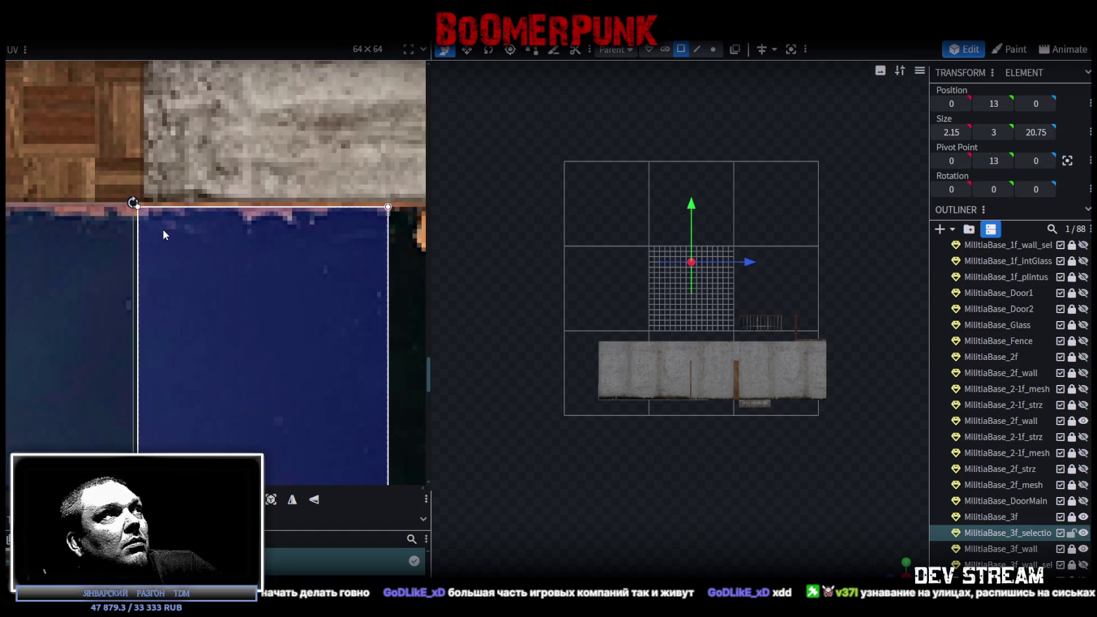
pyautogui.scroll(4, 162, 230)
pyautogui.scroll(2, 192, 224)
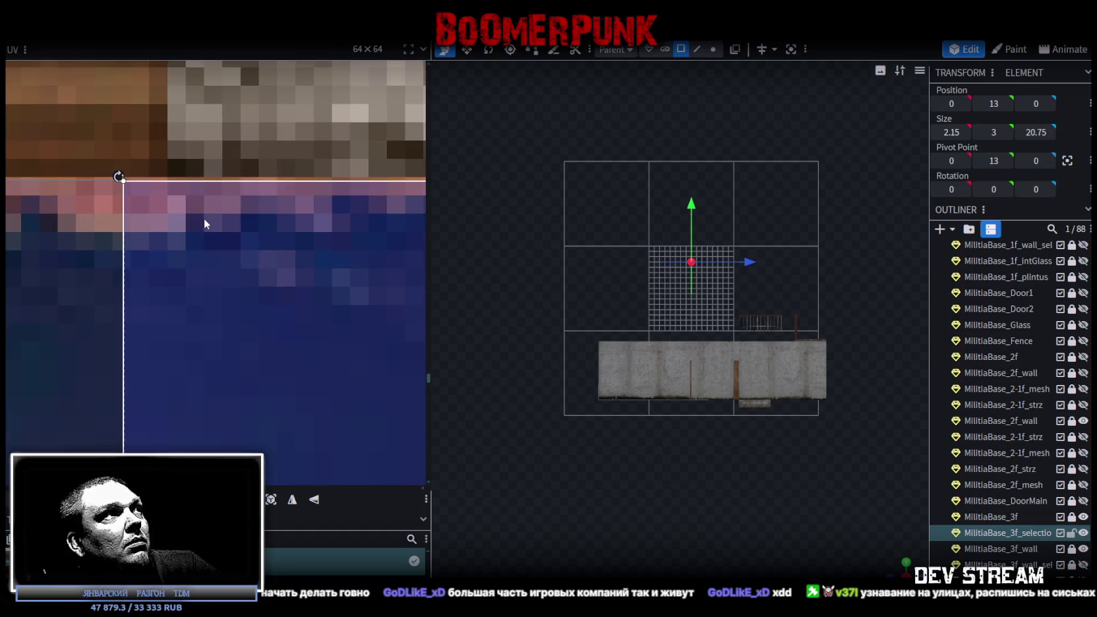
pyautogui.scroll(-2, 197, 359)
pyautogui.scroll(-2, 210, 350)
pyautogui.scroll(-2, 218, 264)
pyautogui.scroll(2, 251, 283)
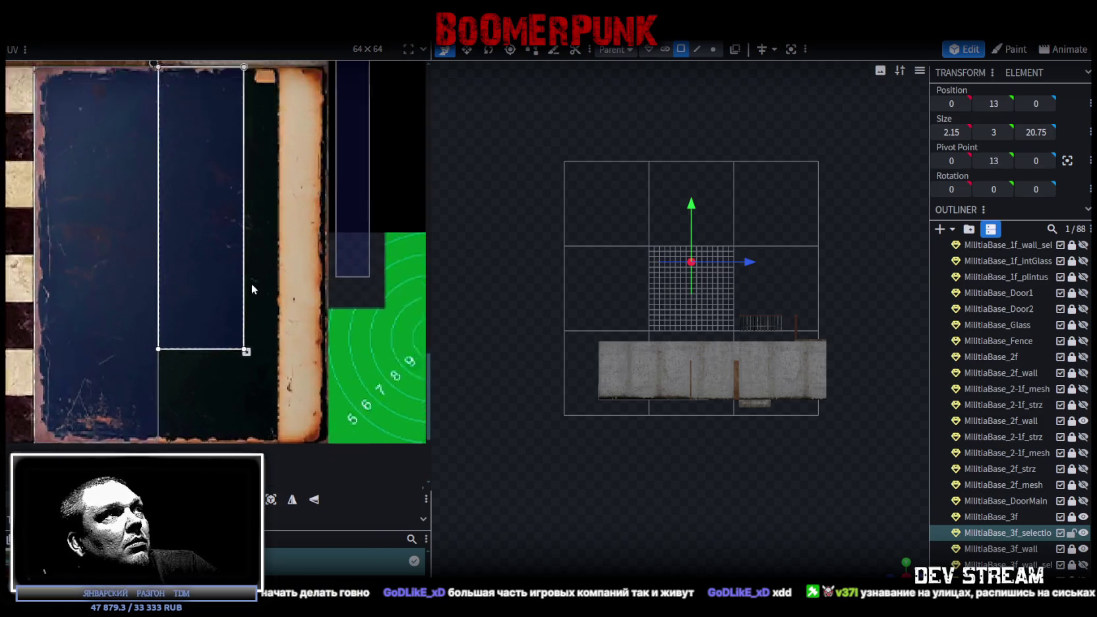
pyautogui.scroll(1, 288, 215)
pyautogui.scroll(1, 263, 256)
pyautogui.moveTo(260, 255)
pyautogui.mouseDown()
pyautogui.moveTo(289, 337)
pyautogui.moveTo(284, 354)
pyautogui.mouseUp()
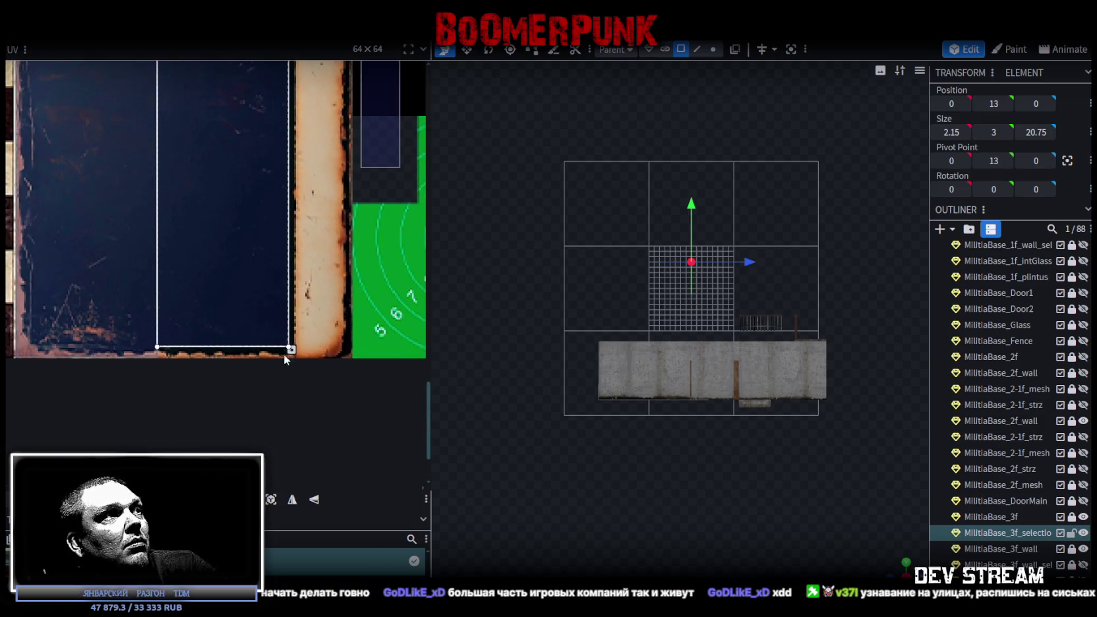
pyautogui.scroll(2, 274, 320)
pyautogui.moveTo(262, 303); pyautogui.dragTo(286, 342)
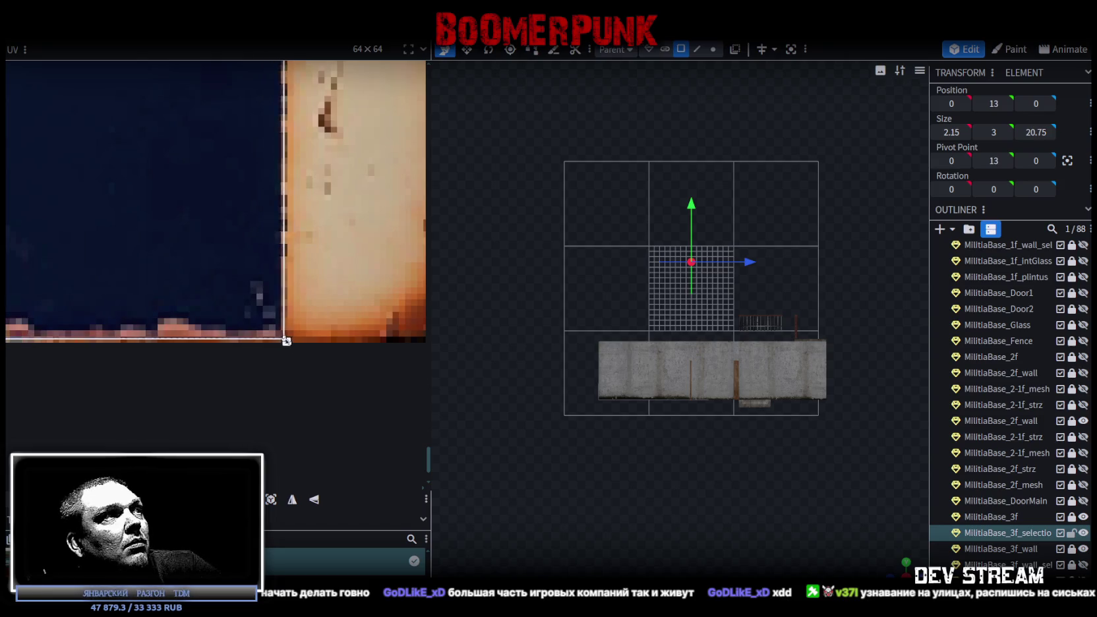
# - Zoom and pan the UV editor to frame the blue panel's right edge and the green target
pyautogui.hscroll(-3, 286, 342)
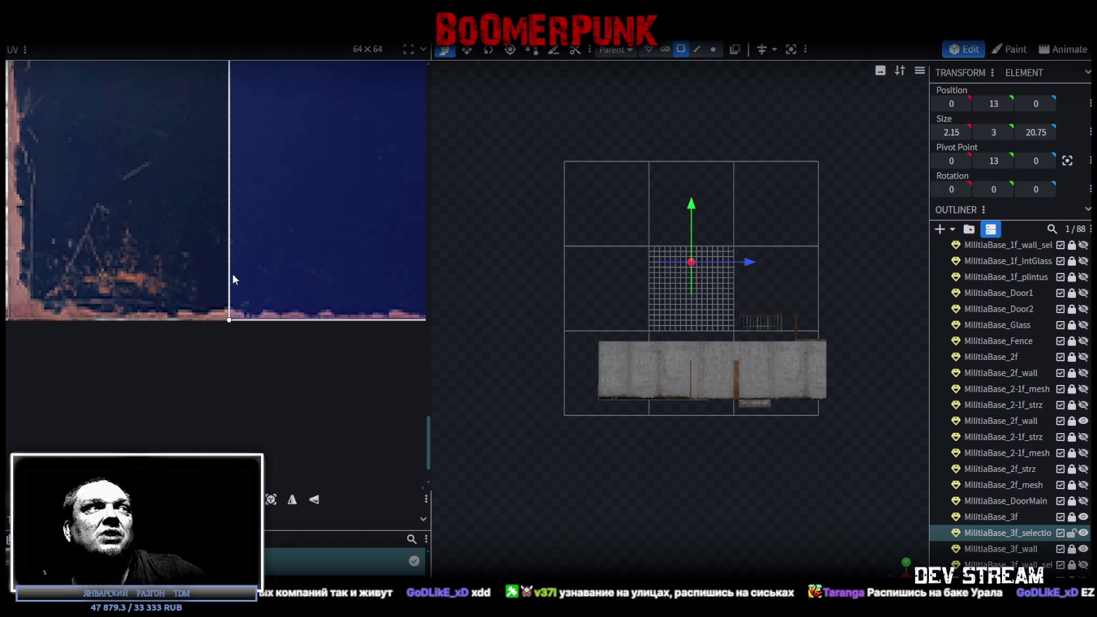
pyautogui.scroll(-3, 227, 288)
pyautogui.scroll(-2, 260, 348)
pyautogui.scroll(1, 271, 333)
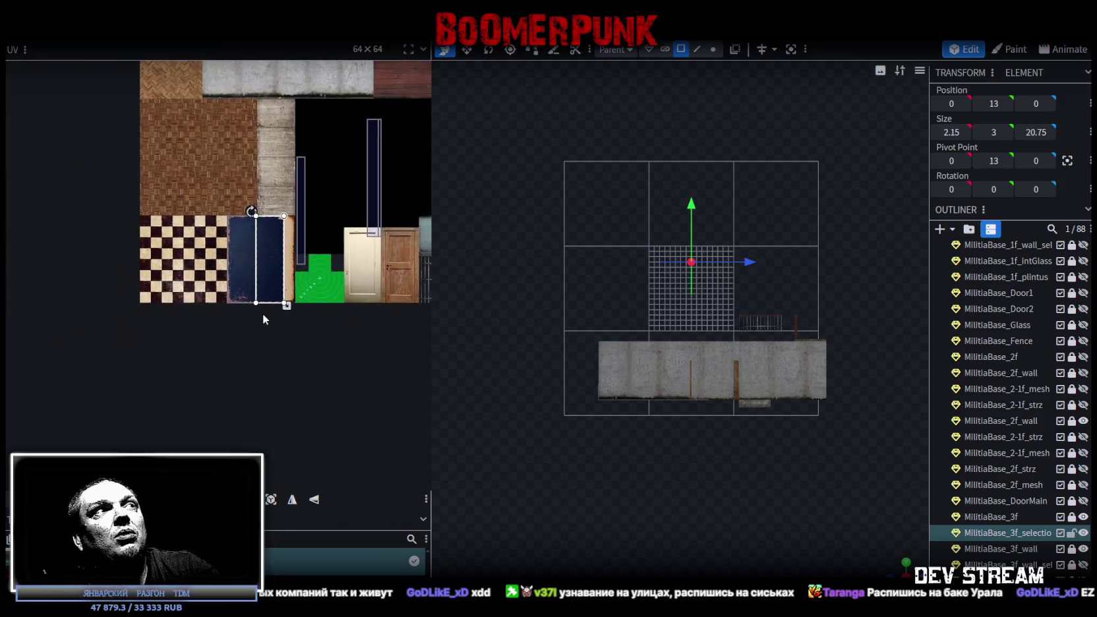
pyautogui.scroll(3, 281, 257)
pyautogui.scroll(1, 344, 212)
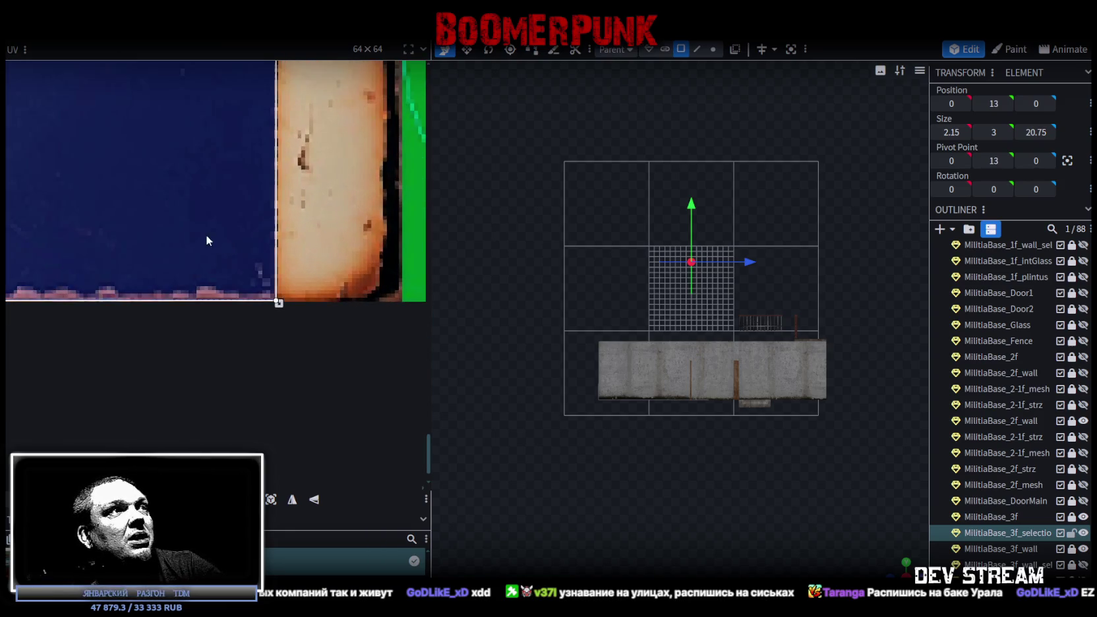
pyautogui.moveTo(206, 235); pyautogui.dragTo(313, 243, button='middle')
pyautogui.scroll(1, 396, 311)
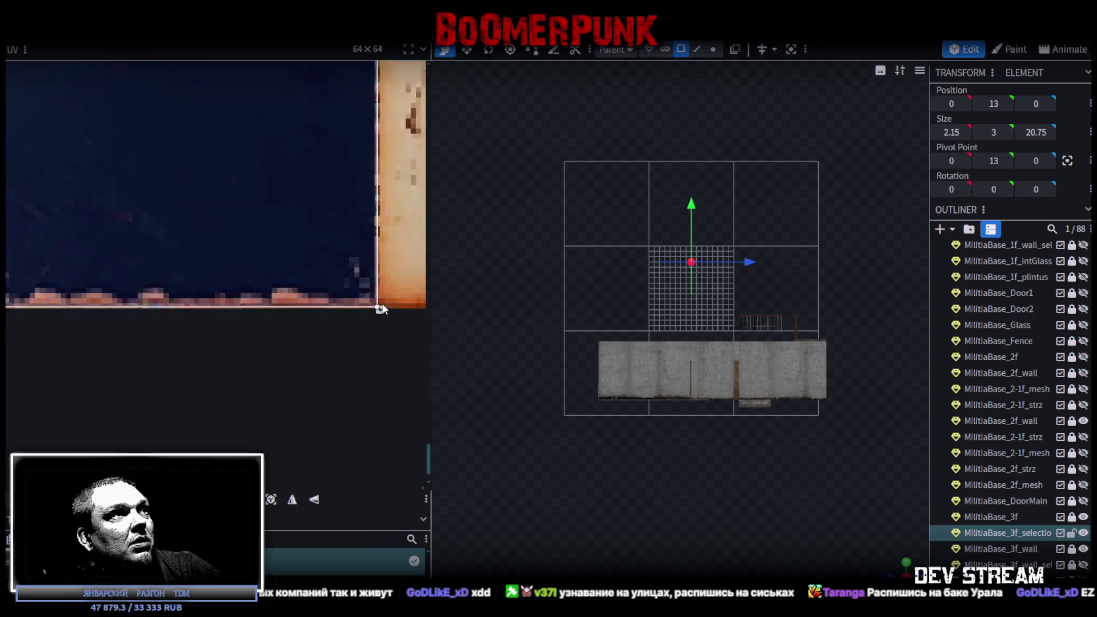
pyautogui.scroll(2, 372, 309)
pyautogui.scroll(-2, 362, 307)
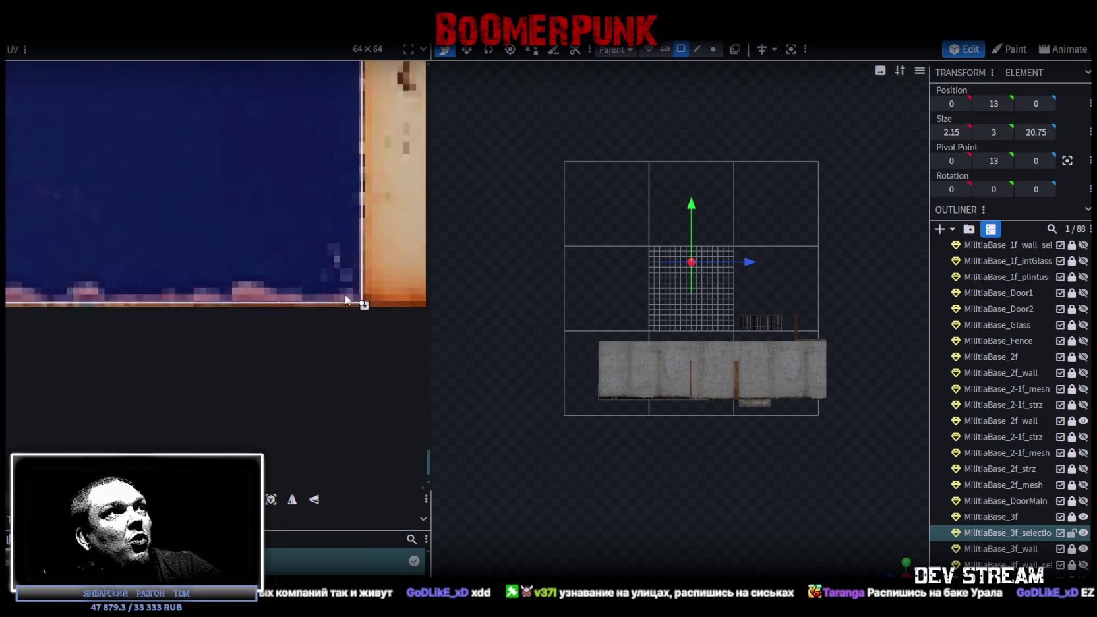
pyautogui.scroll(-2, 338, 294)
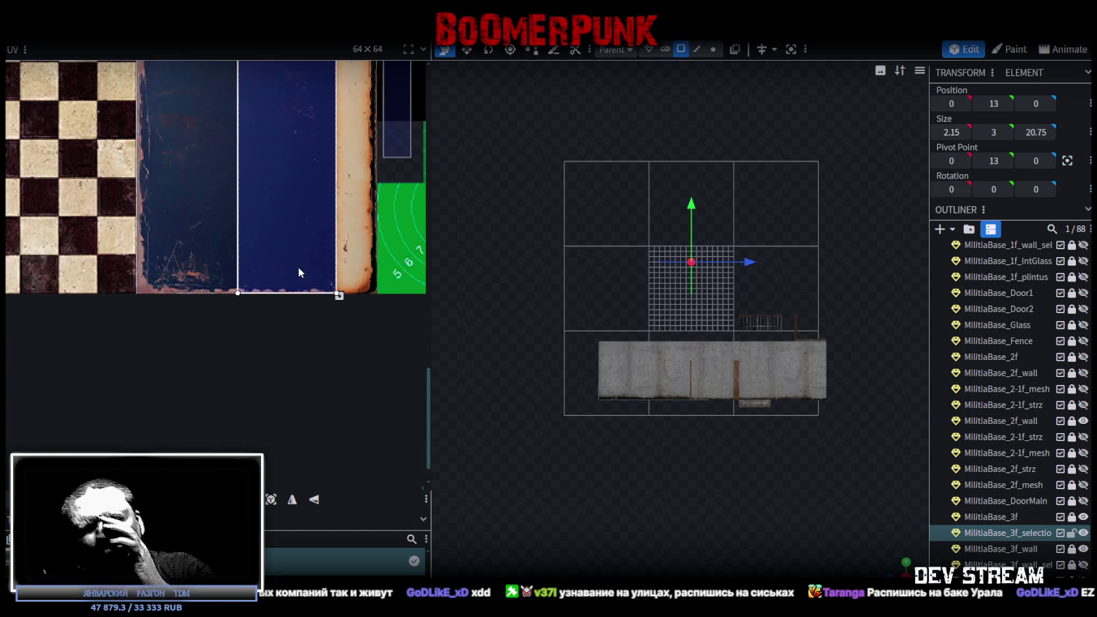
pyautogui.moveTo(292, 248); pyautogui.dragTo(192, 326, button='middle')
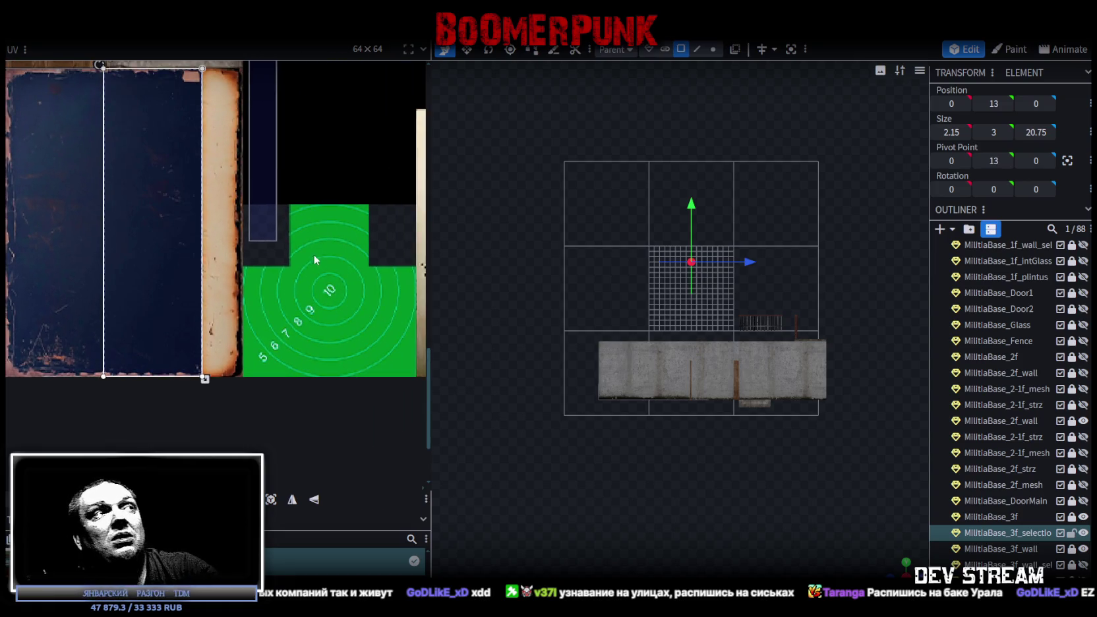
pyautogui.scroll(-1, 312, 189)
# - Move the thin dark-blue UV strip down and right beside the blue panel, wider and shorter
pyautogui.moveTo(283, 147); pyautogui.dragTo(303, 262)
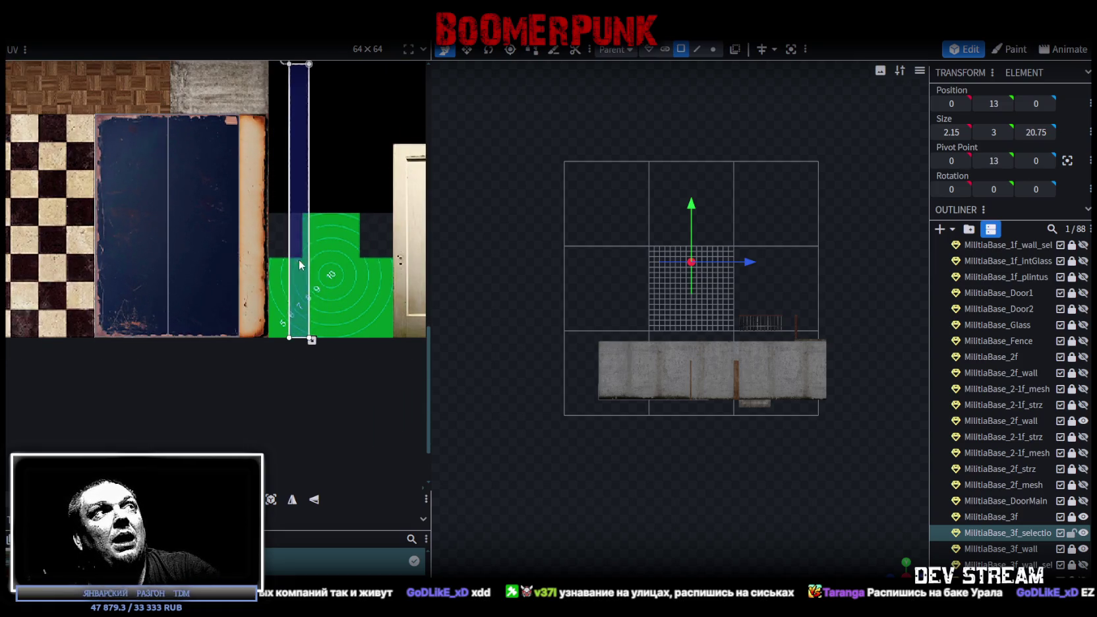
pyautogui.scroll(2, 303, 262)
pyautogui.moveTo(298, 308); pyautogui.dragTo(269, 414, button='middle')
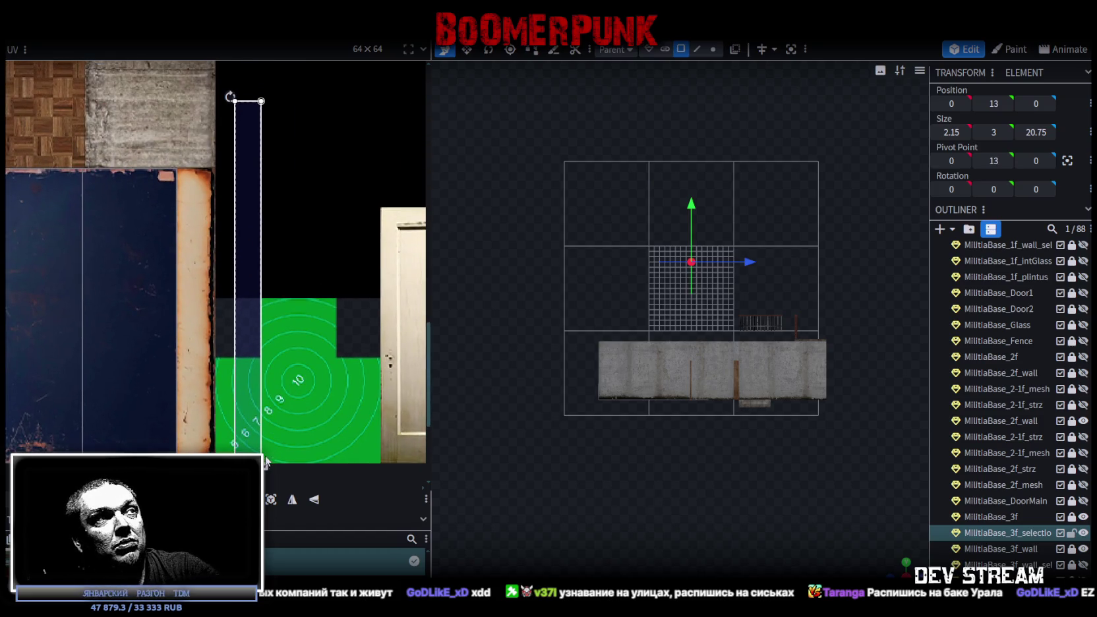
pyautogui.moveTo(267, 467); pyautogui.dragTo(277, 365)
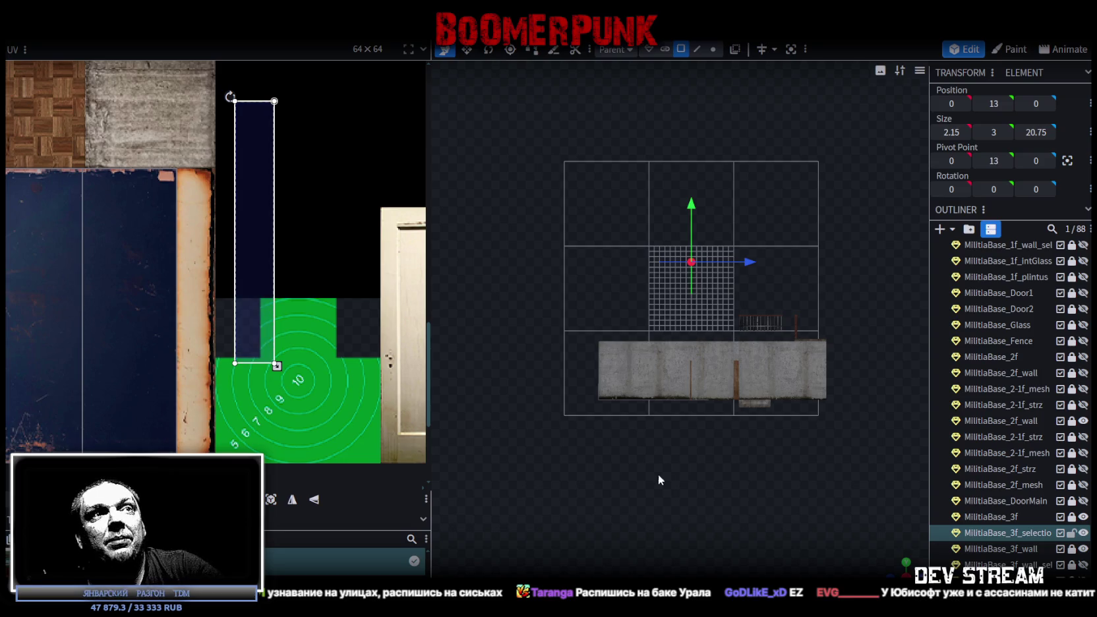
# - Orbit the model into a tilted view and select the strip under the railing
pyautogui.scroll(2, 758, 515)
pyautogui.moveTo(900, 567)
pyautogui.mouseDown()
pyautogui.moveTo(736, 445)
pyautogui.moveTo(646, 414)
pyautogui.moveTo(494, 428)
pyautogui.moveTo(575, 417)
pyautogui.mouseUp()
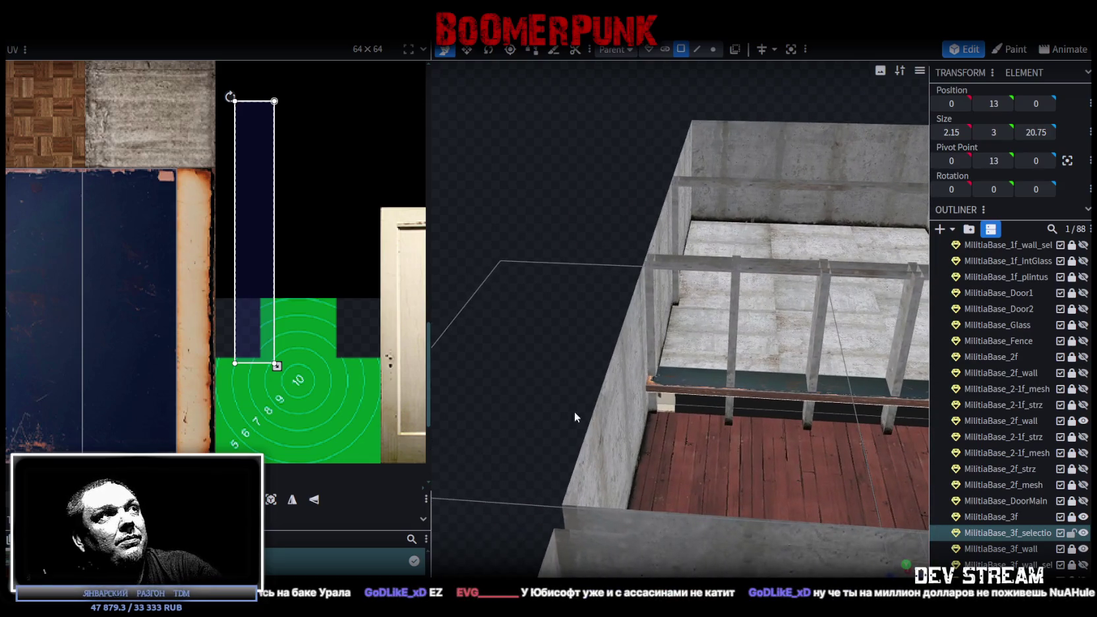
pyautogui.click(773, 412)
# - Select the lower railing strip and move its UV onto the blue panel, nudged right
pyautogui.click(768, 420)
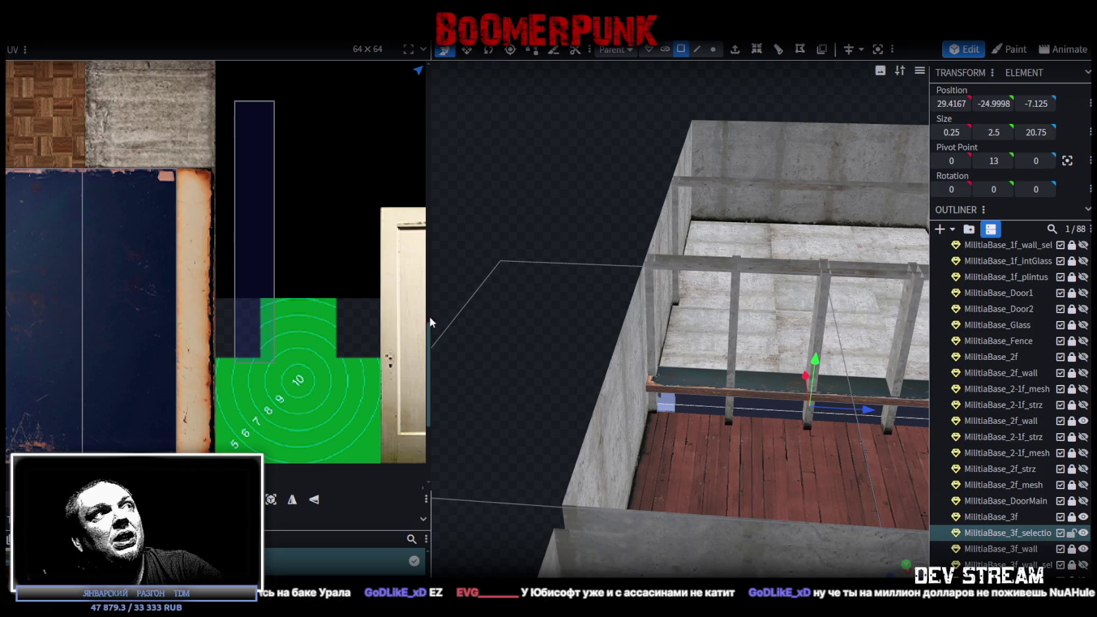
pyautogui.scroll(-3, 257, 292)
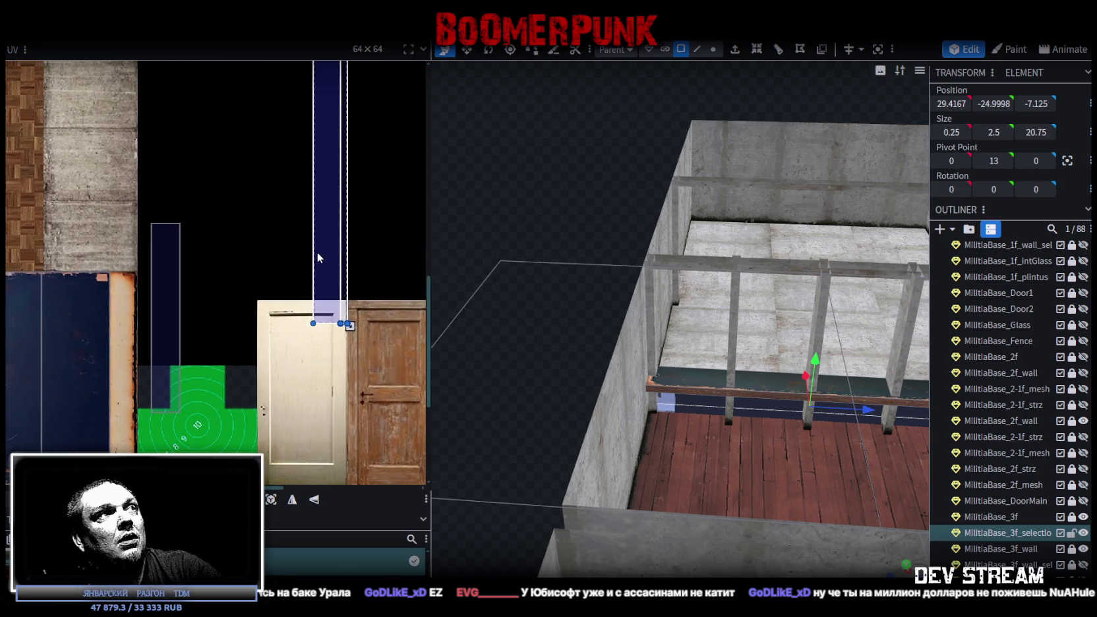
pyautogui.moveTo(318, 252); pyautogui.dragTo(247, 372)
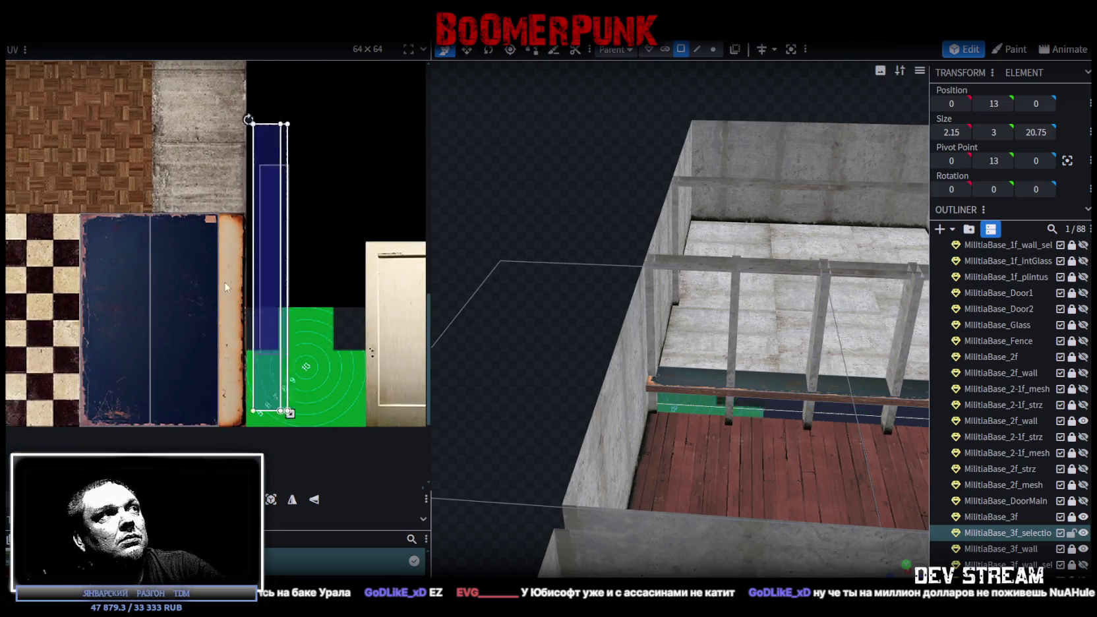
pyautogui.hotkey('ctrl', 'z')
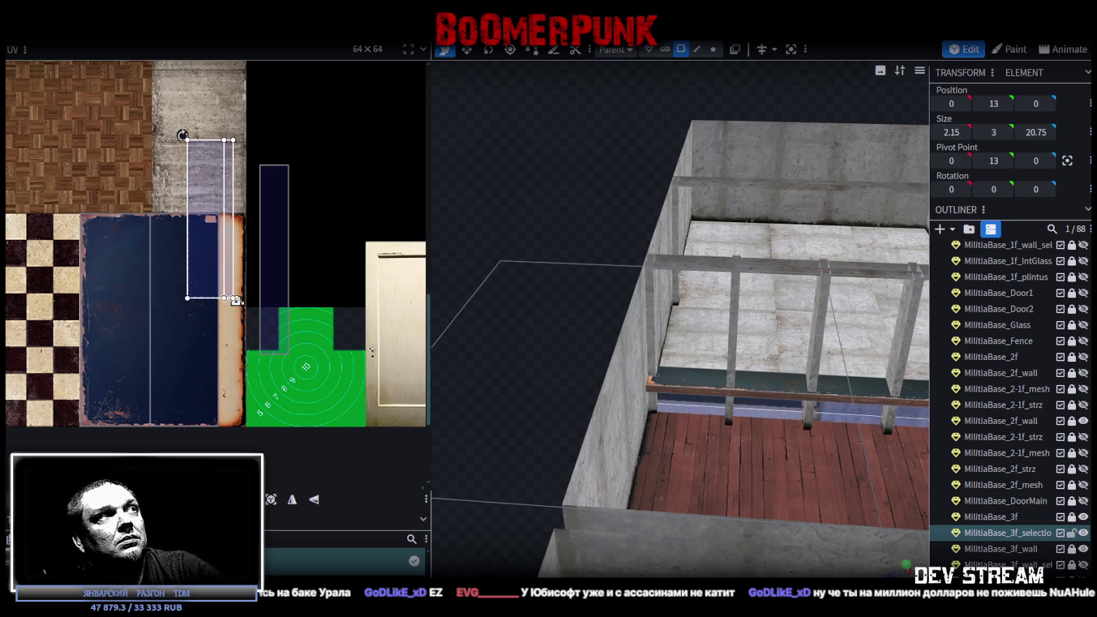
pyautogui.moveTo(210, 201); pyautogui.dragTo(202, 272)
pyautogui.scroll(2, 195, 254)
pyautogui.scroll(3, 200, 231)
pyautogui.press('Right')
pyautogui.press('Right')
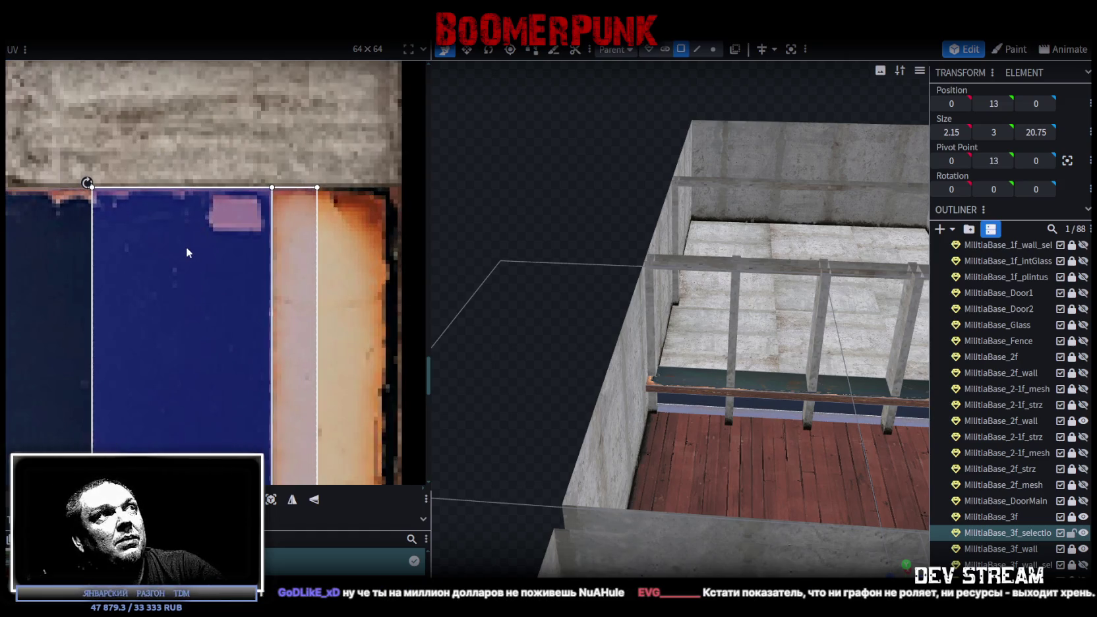
# - Stretch the strip's UV to the atlas bottom and widen it over the panel's rusty edge
pyautogui.scroll(-3, 221, 300)
pyautogui.scroll(3, 224, 264)
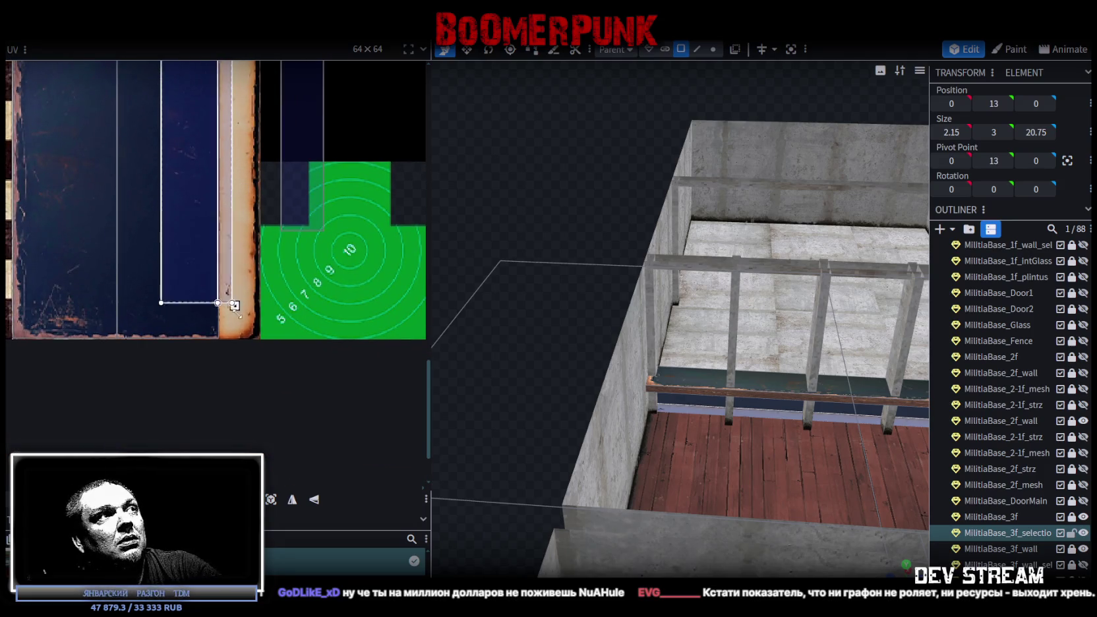
pyautogui.scroll(2, 217, 334)
pyautogui.moveTo(235, 208)
pyautogui.mouseDown()
pyautogui.moveTo(238, 338)
pyautogui.moveTo(261, 325)
pyautogui.mouseUp()
pyautogui.scroll(2, 246, 323)
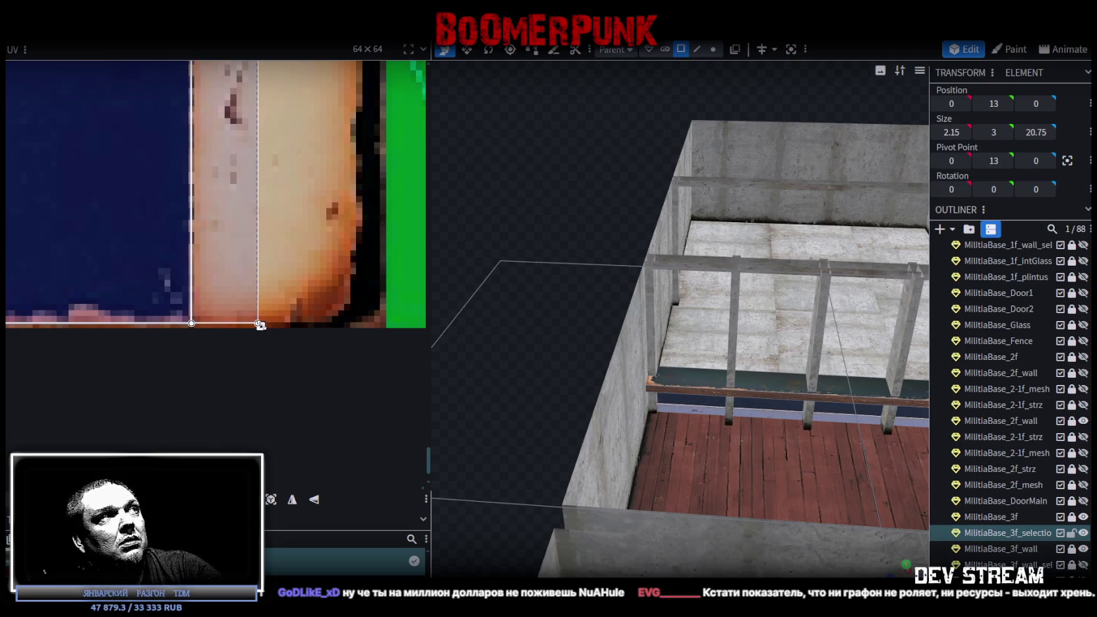
pyautogui.scroll(-2, 283, 306)
pyautogui.moveTo(300, 318); pyautogui.dragTo(241, 317, button='middle')
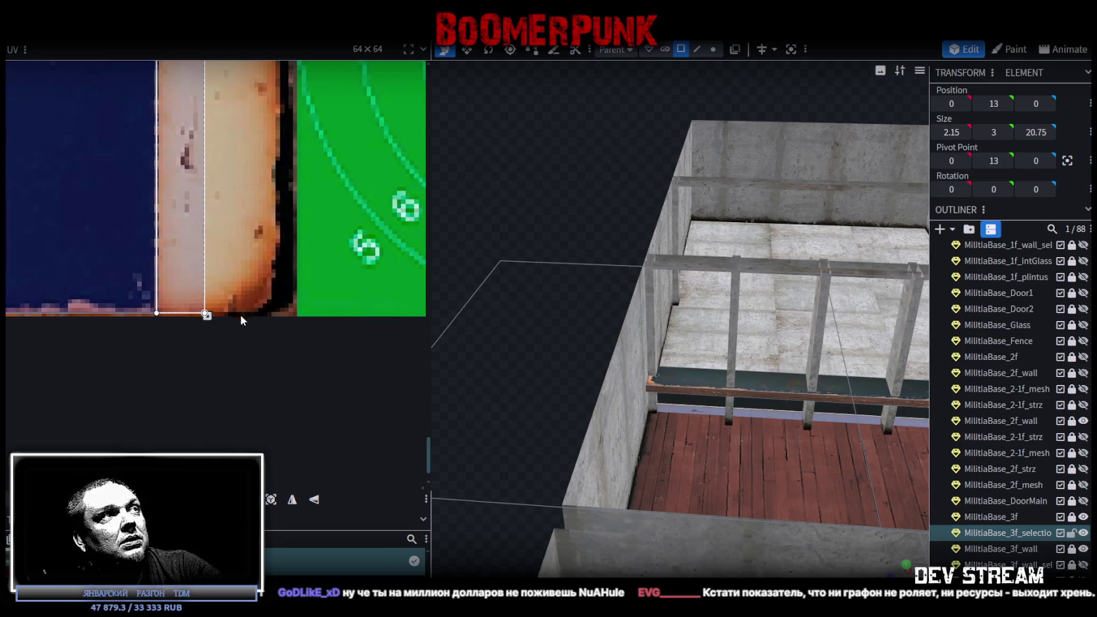
pyautogui.moveTo(206, 317); pyautogui.dragTo(293, 316)
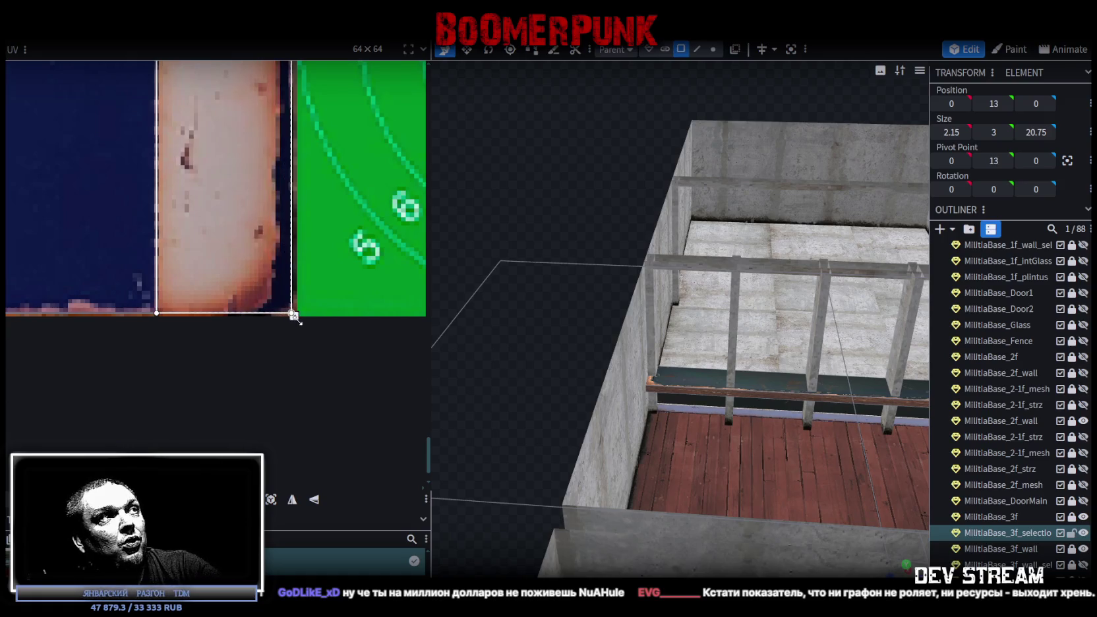
pyautogui.scroll(2, 290, 310)
pyautogui.moveTo(264, 295); pyautogui.dragTo(276, 295)
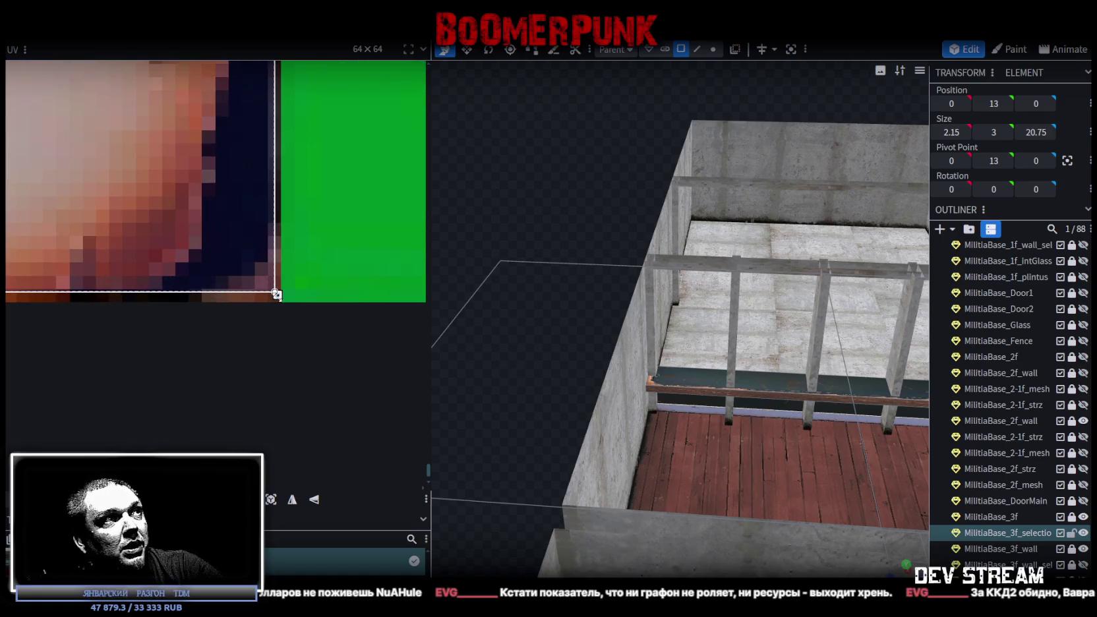
pyautogui.scroll(-2, 277, 295)
# - Orbit along the wall and balcony to inspect the textured strip
pyautogui.moveTo(619, 342); pyautogui.dragTo(634, 288)
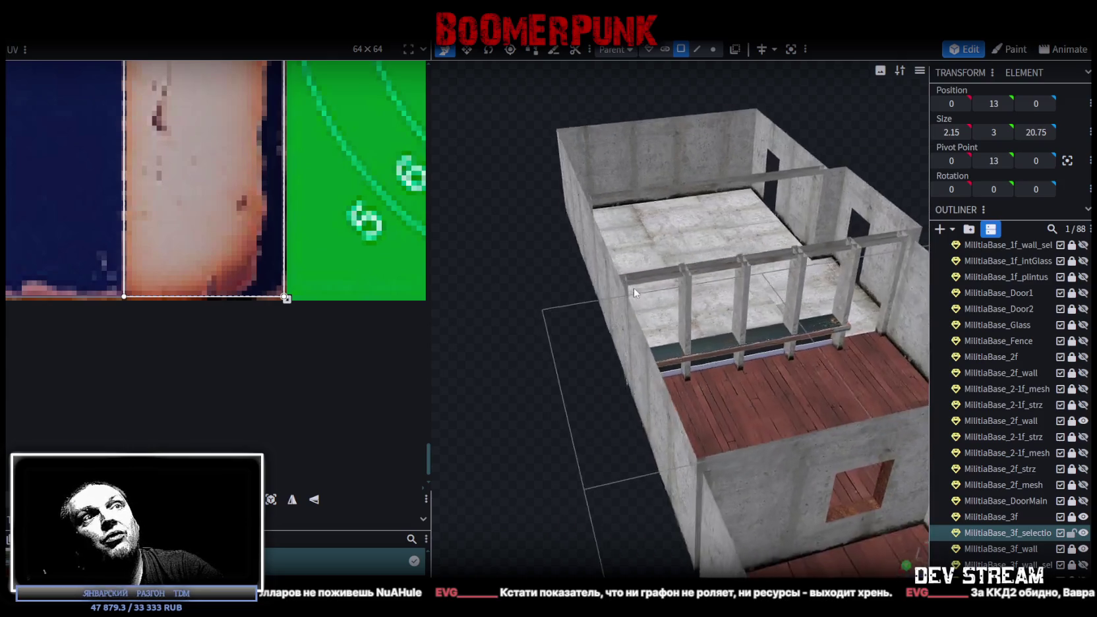
pyautogui.scroll(3, 546, 281)
pyautogui.moveTo(546, 275)
pyautogui.mouseDown()
pyautogui.moveTo(543, 322)
pyautogui.moveTo(579, 263)
pyautogui.moveTo(543, 206)
pyautogui.mouseUp()
# - Select the thin railing plank, move its UV onto the blue panel and rotate it left
pyautogui.click(720, 506)
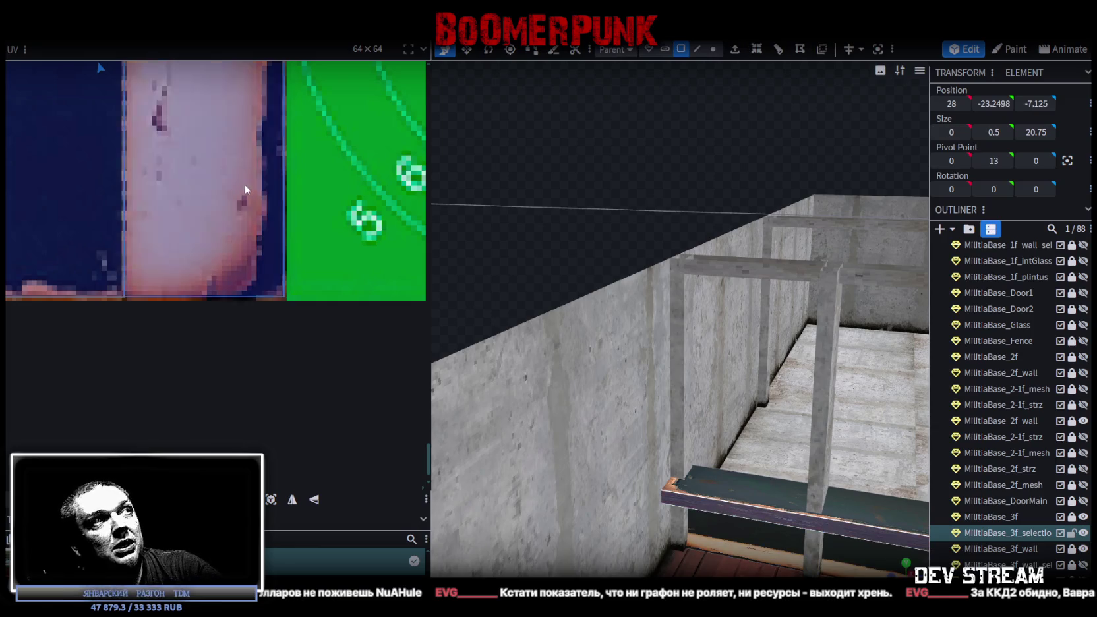
pyautogui.scroll(-3, 237, 188)
pyautogui.scroll(-2, 233, 194)
pyautogui.scroll(-2, 252, 200)
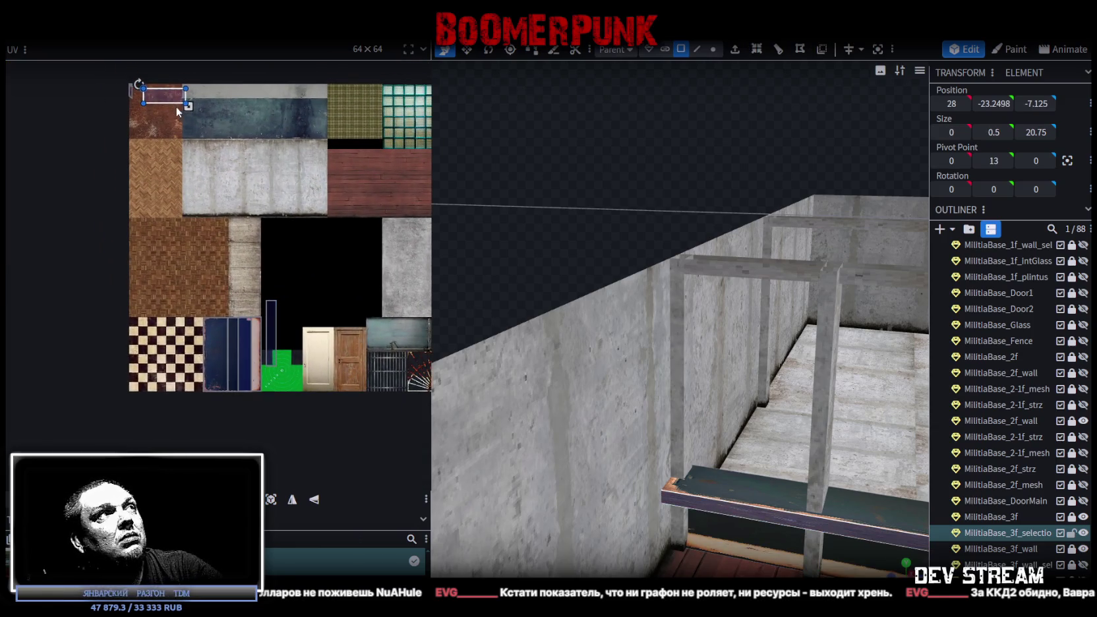
pyautogui.moveTo(250, 328); pyautogui.dragTo(262, 357)
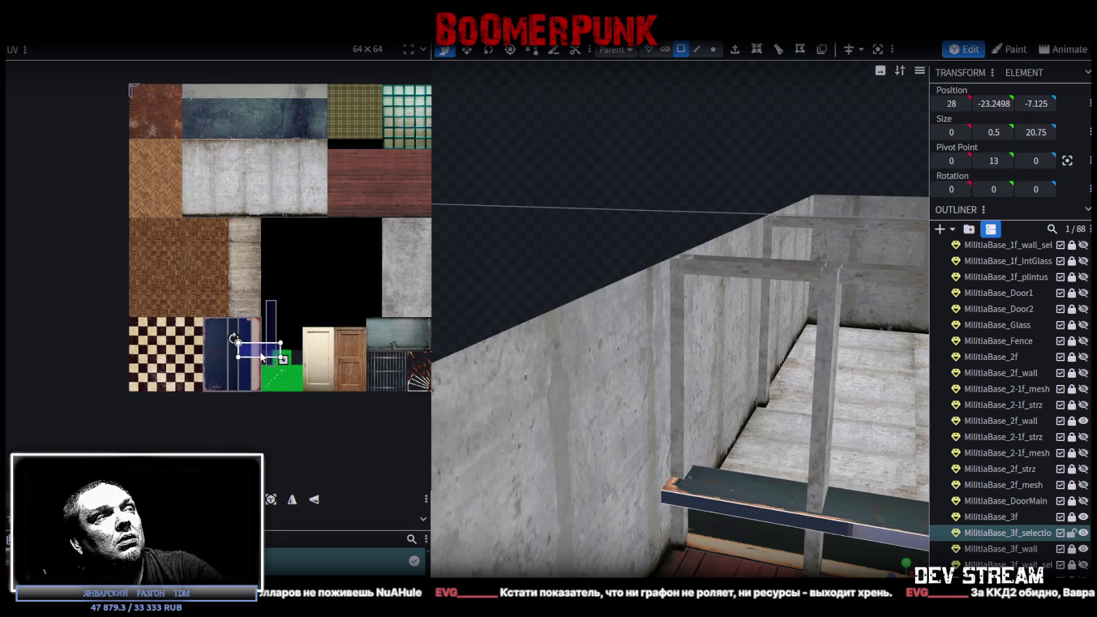
pyautogui.rightClick(262, 356)
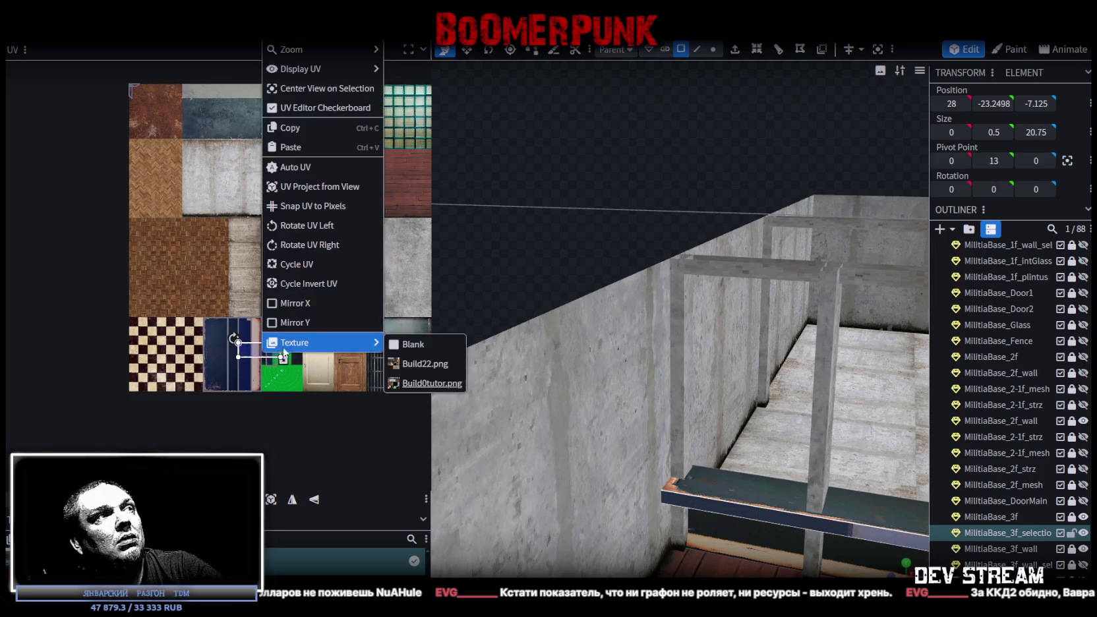
pyautogui.click(305, 230)
# - Shift and reshape the plank's UV box to cover the blue panel's rusty edge
pyautogui.scroll(2, 259, 332)
pyautogui.scroll(2, 211, 290)
pyautogui.scroll(1, 202, 281)
pyautogui.moveTo(192, 218); pyautogui.dragTo(194, 215)
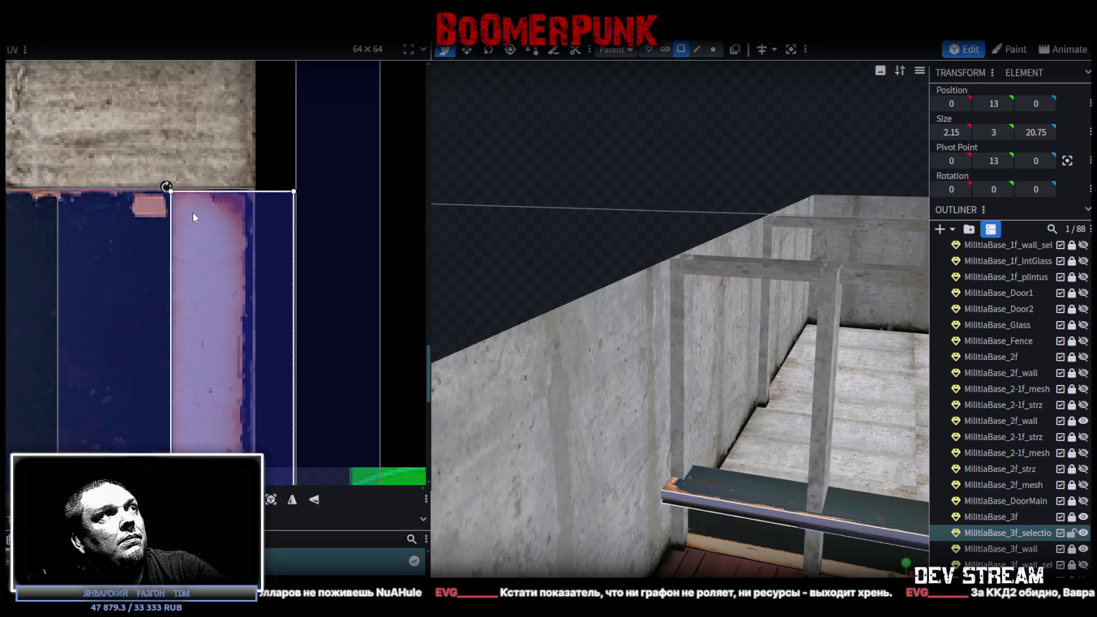
pyautogui.scroll(-3, 202, 277)
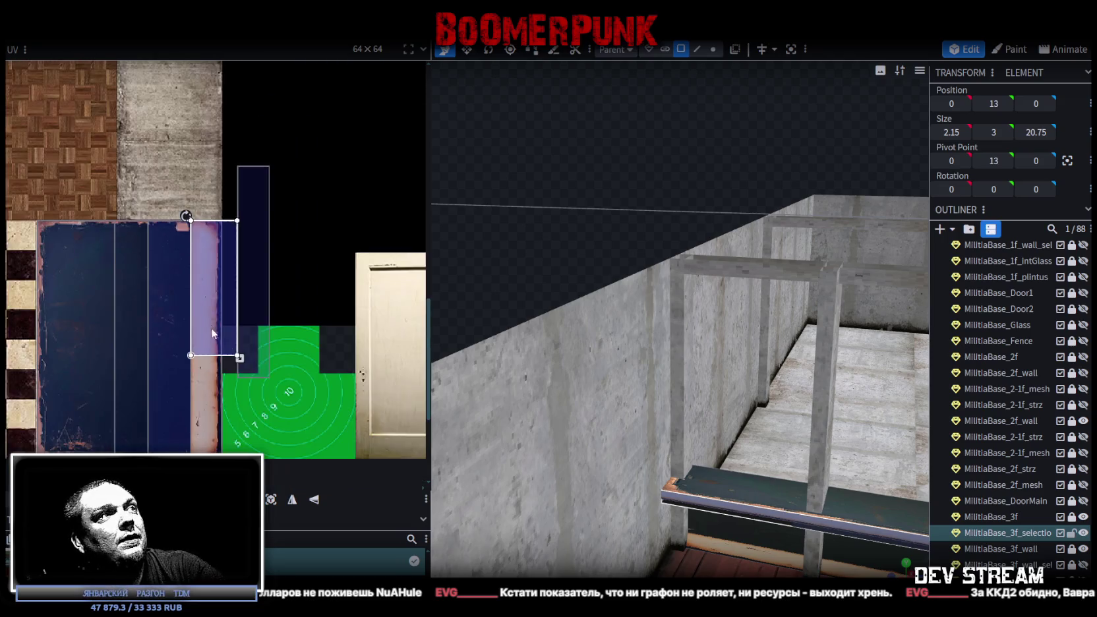
pyautogui.scroll(2, 244, 251)
pyautogui.scroll(2, 259, 236)
pyautogui.moveTo(255, 225); pyautogui.dragTo(203, 454)
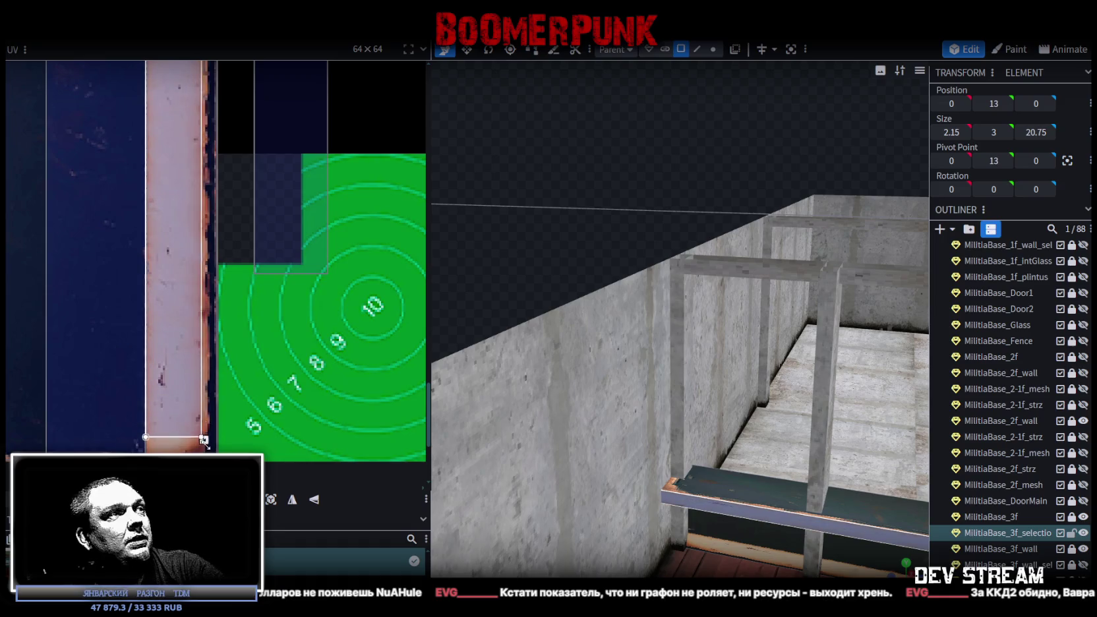
pyautogui.scroll(3, 195, 475)
pyautogui.moveTo(230, 379); pyautogui.dragTo(261, 398)
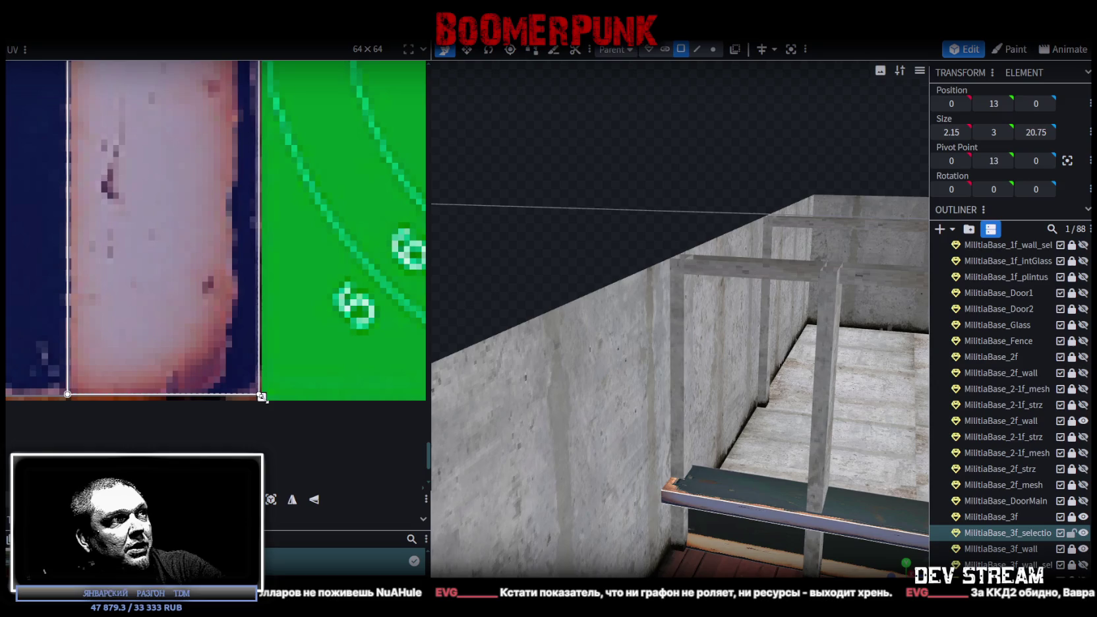
# - Orbit the view to look down over the wall, and move the chat screenshot window to the top centre
pyautogui.scroll(-3, 271, 369)
pyautogui.scroll(1, 343, 376)
pyautogui.moveTo(758, 521)
pyautogui.mouseDown()
pyautogui.moveTo(653, 301)
pyautogui.moveTo(596, 318)
pyautogui.moveTo(542, 471)
pyautogui.moveTo(635, 392)
pyautogui.moveTo(541, 402)
pyautogui.moveTo(543, 380)
pyautogui.moveTo(516, 415)
pyautogui.mouseUp()
pyautogui.scroll(-2, 516, 414)
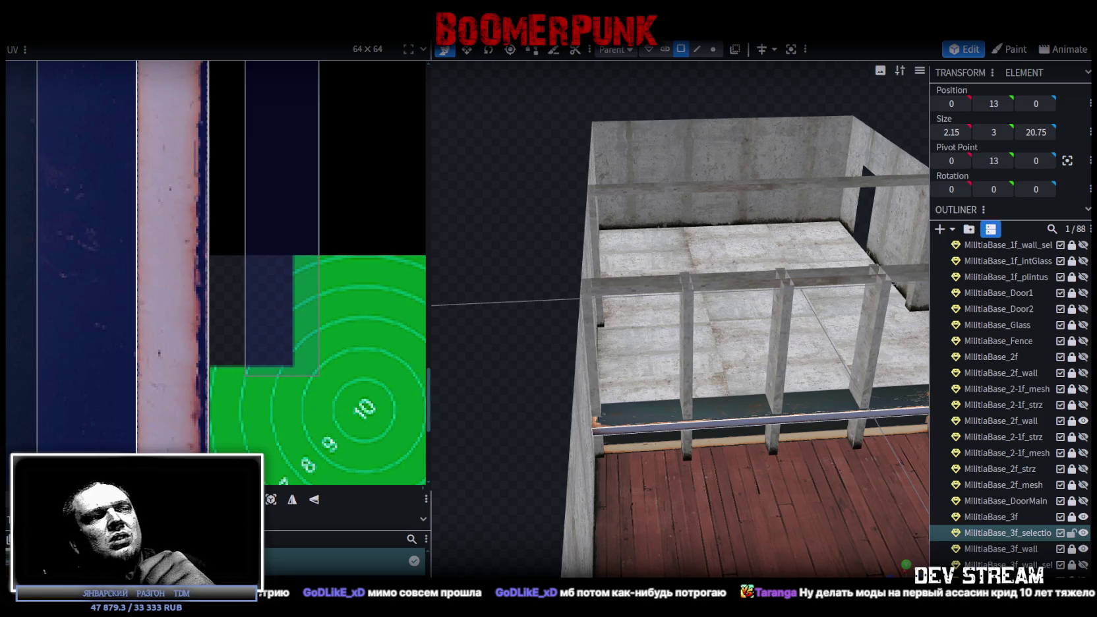
pyautogui.moveTo(559, 338); pyautogui.dragTo(651, 109)
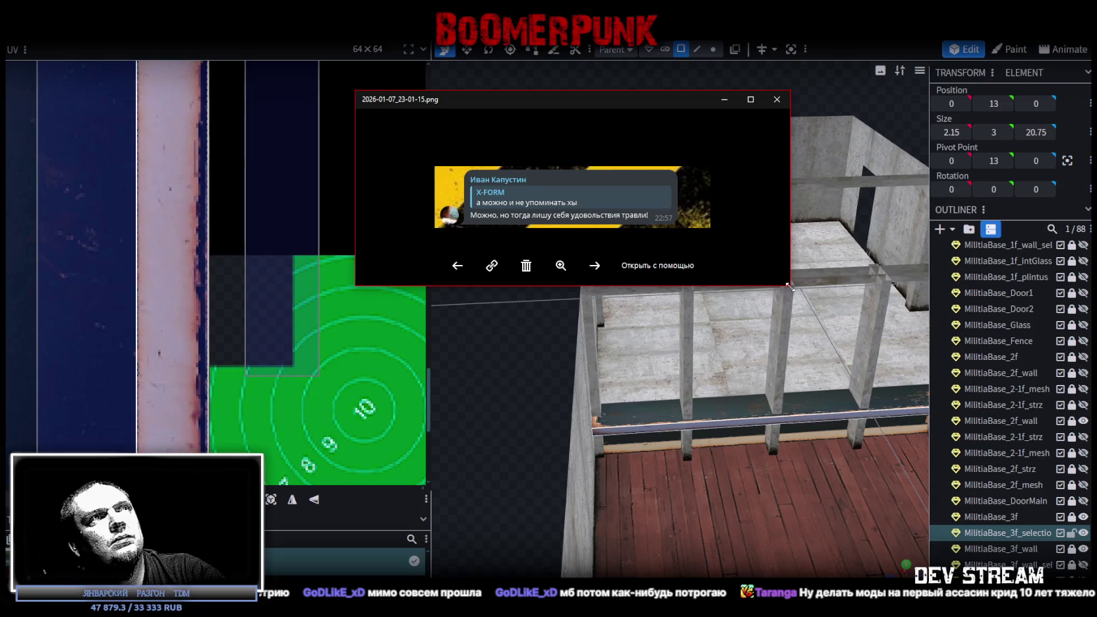
# - Enlarge, zoom and reposition the chat screenshot viewer, then close it with Escape
pyautogui.moveTo(790, 287); pyautogui.dragTo(903, 506)
pyautogui.scroll(2, 701, 311)
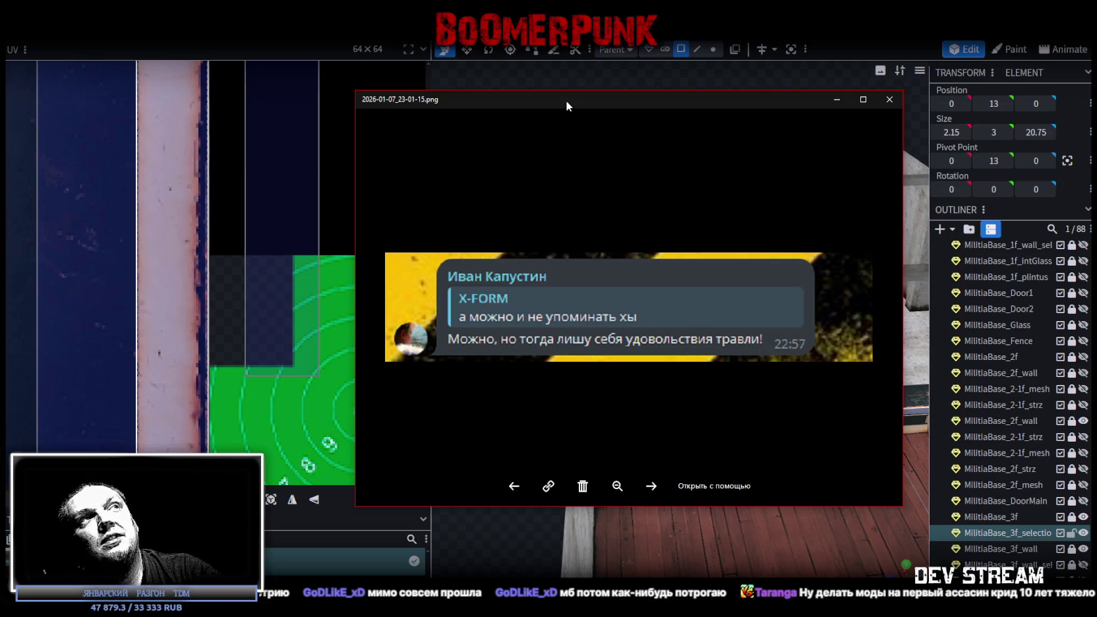
pyautogui.moveTo(566, 100); pyautogui.dragTo(560, 96)
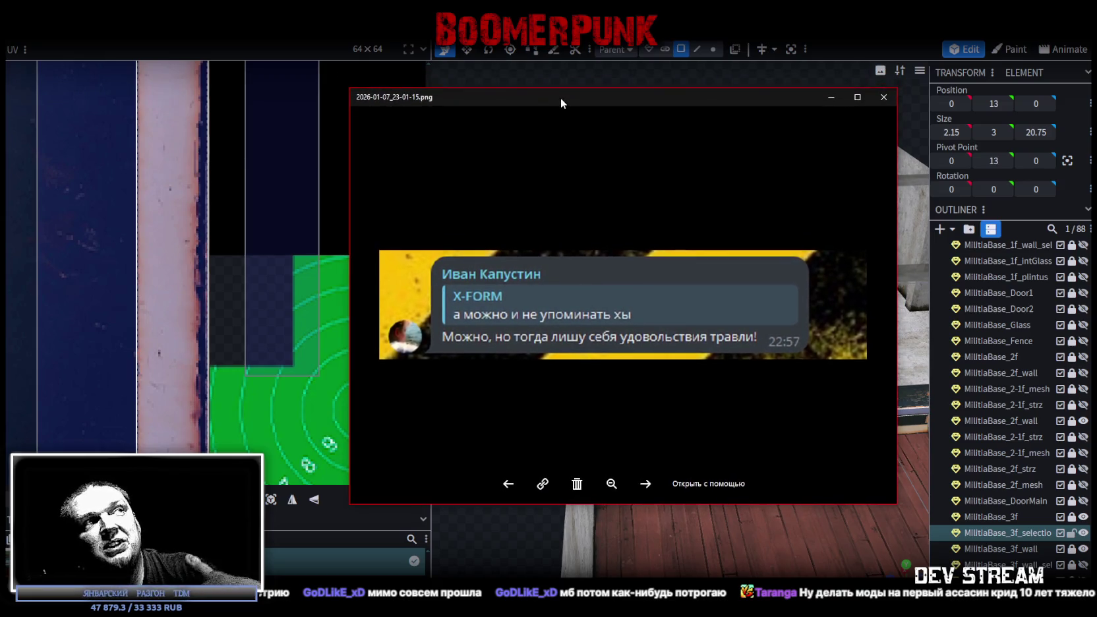
pyautogui.moveTo(561, 97); pyautogui.dragTo(561, 176)
pyautogui.press('Escape')
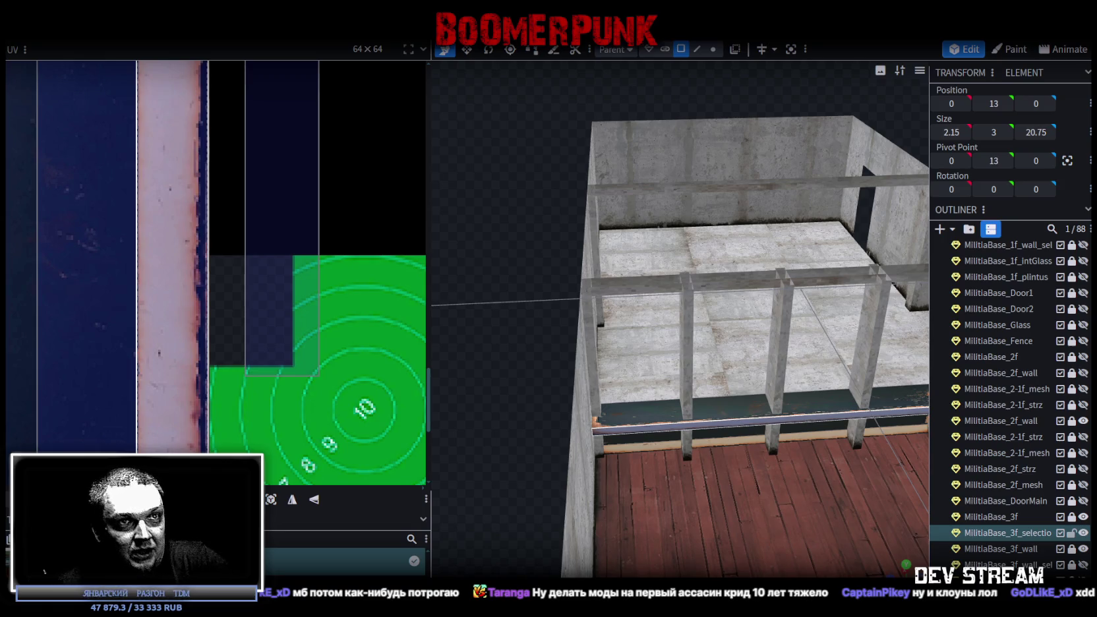
pyautogui.moveTo(440, 320)
pyautogui.mouseDown()
pyautogui.moveTo(484, 319)
pyautogui.moveTo(648, 389)
pyautogui.moveTo(684, 422)
pyautogui.moveTo(515, 460)
pyautogui.moveTo(624, 350)
pyautogui.mouseUp()
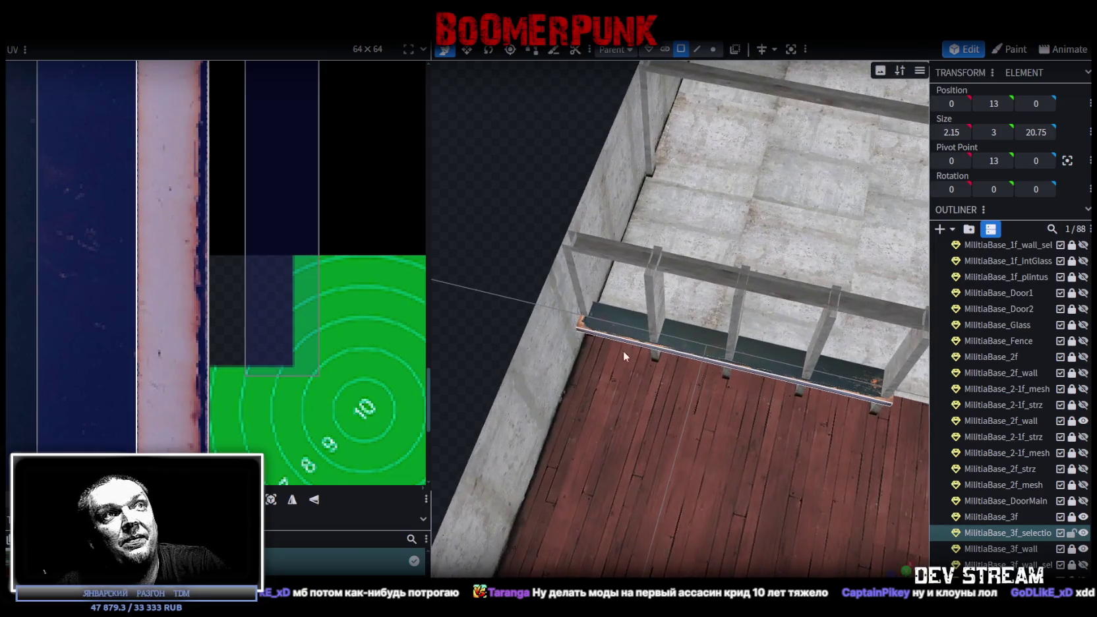
pyautogui.click(684, 335)
pyautogui.moveTo(684, 335)
pyautogui.mouseDown()
pyautogui.moveTo(534, 261)
pyautogui.moveTo(870, 224)
pyautogui.moveTo(844, 369)
pyautogui.mouseUp()
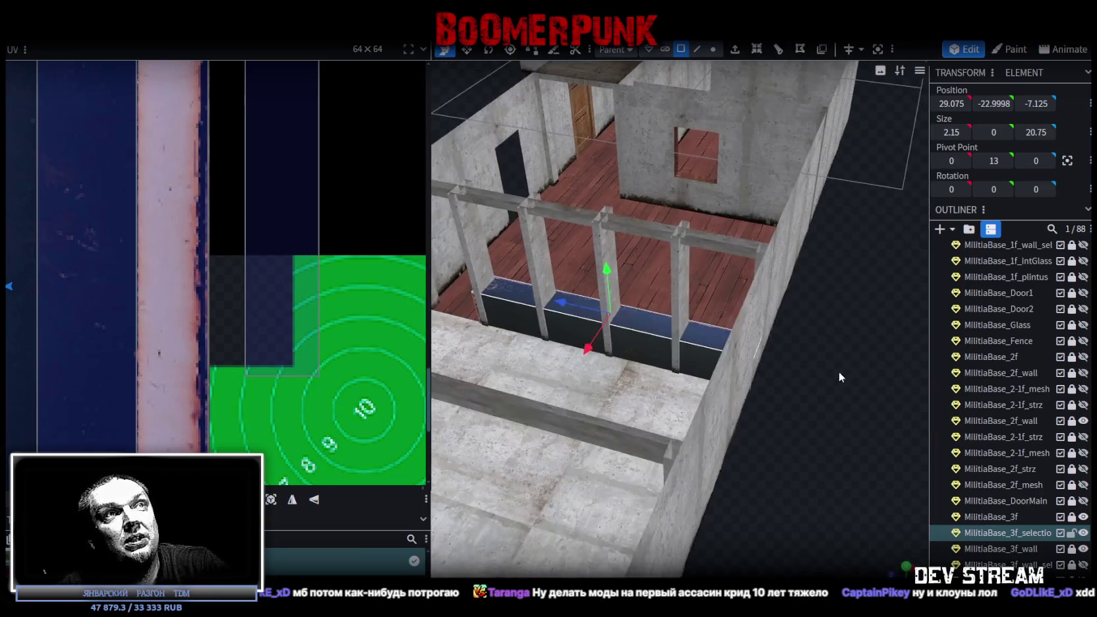
pyautogui.scroll(3, 886, 356)
pyautogui.click(727, 341)
pyautogui.scroll(-3, 727, 341)
pyautogui.moveTo(739, 332)
pyautogui.mouseDown()
pyautogui.moveTo(827, 313)
pyautogui.moveTo(855, 277)
pyautogui.moveTo(889, 266)
pyautogui.mouseUp()
pyautogui.scroll(3, 889, 266)
pyautogui.scroll(-2, 889, 266)
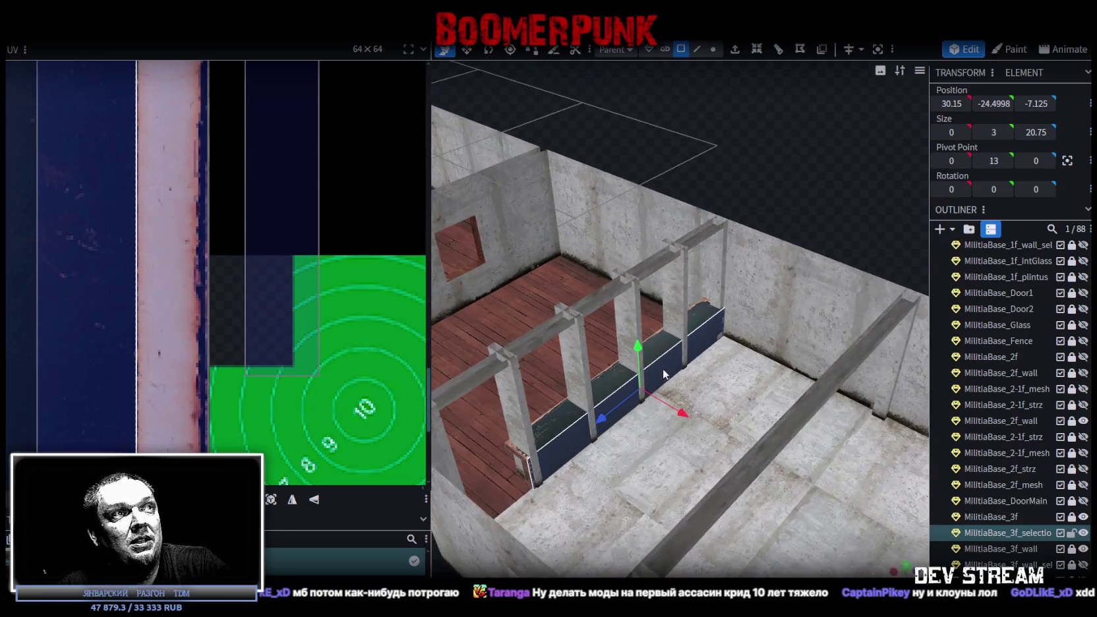
pyautogui.click(522, 460)
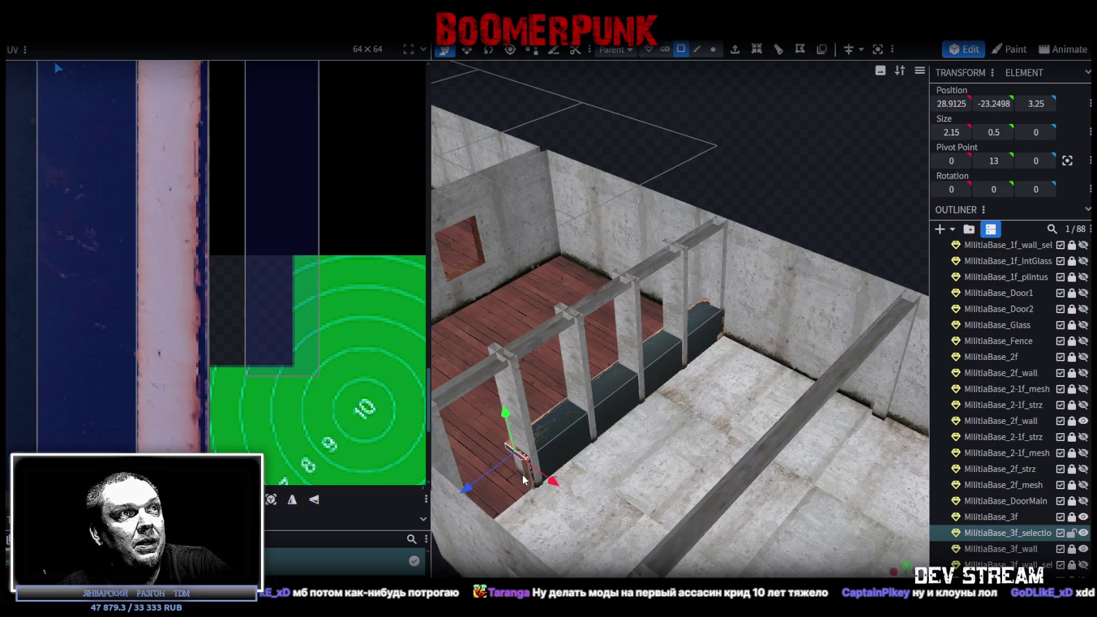
pyautogui.scroll(5, 697, 318)
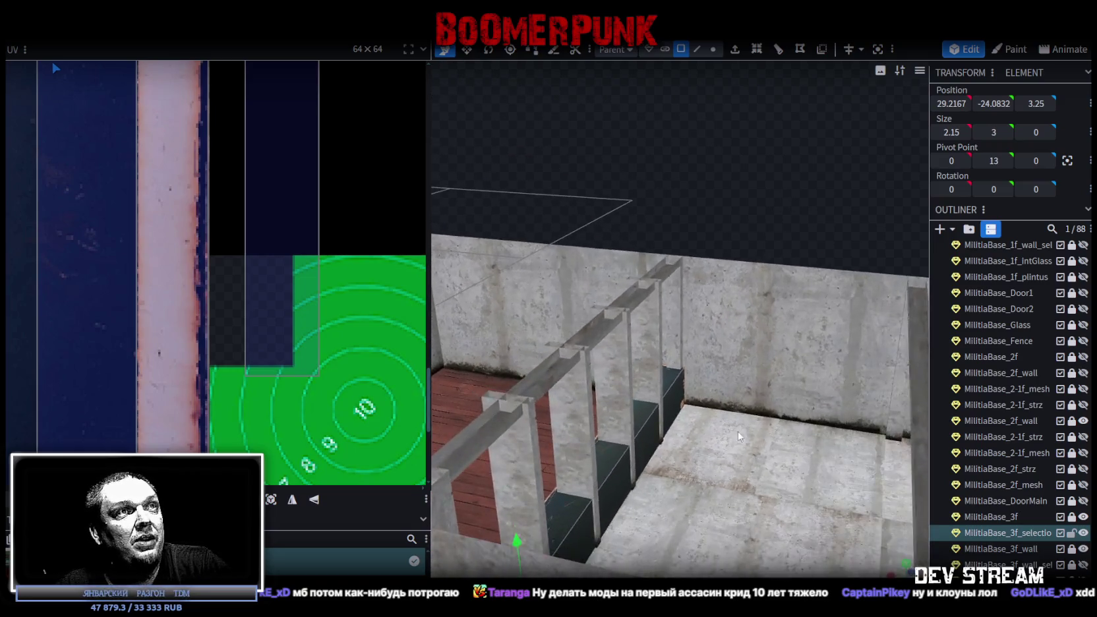
pyautogui.click(773, 304)
pyautogui.moveTo(773, 304)
pyautogui.mouseDown()
pyautogui.moveTo(780, 470)
pyautogui.moveTo(761, 451)
pyautogui.mouseUp()
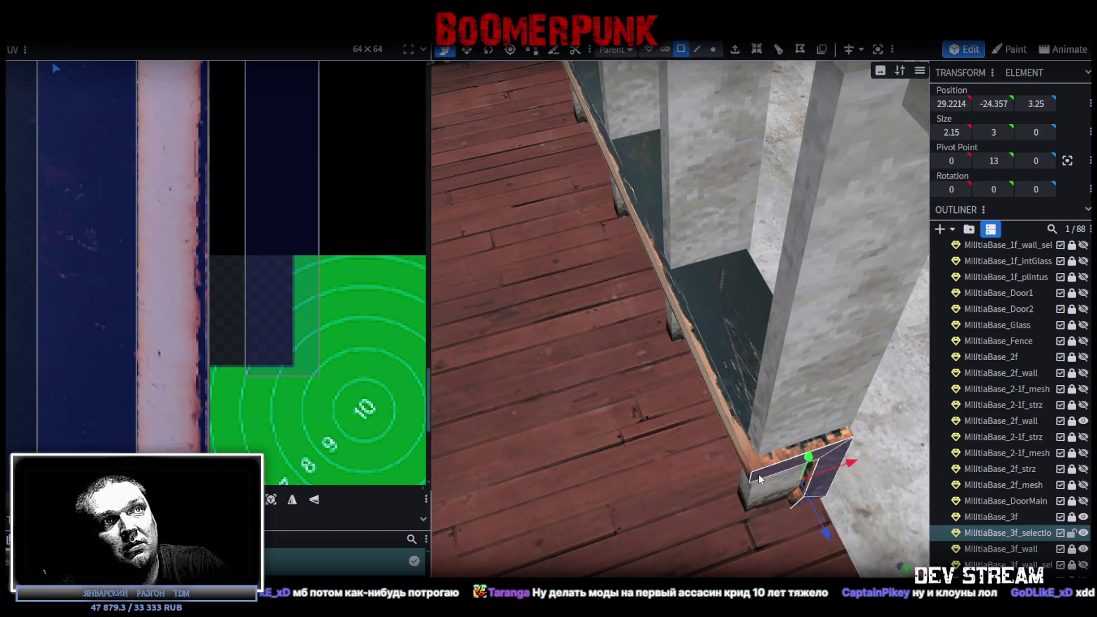
# - Switch to the front view and flip the end piece's UV horizontally
pyautogui.scroll(-3, 363, 342)
pyautogui.scroll(-3, 364, 342)
pyautogui.scroll(5, 273, 288)
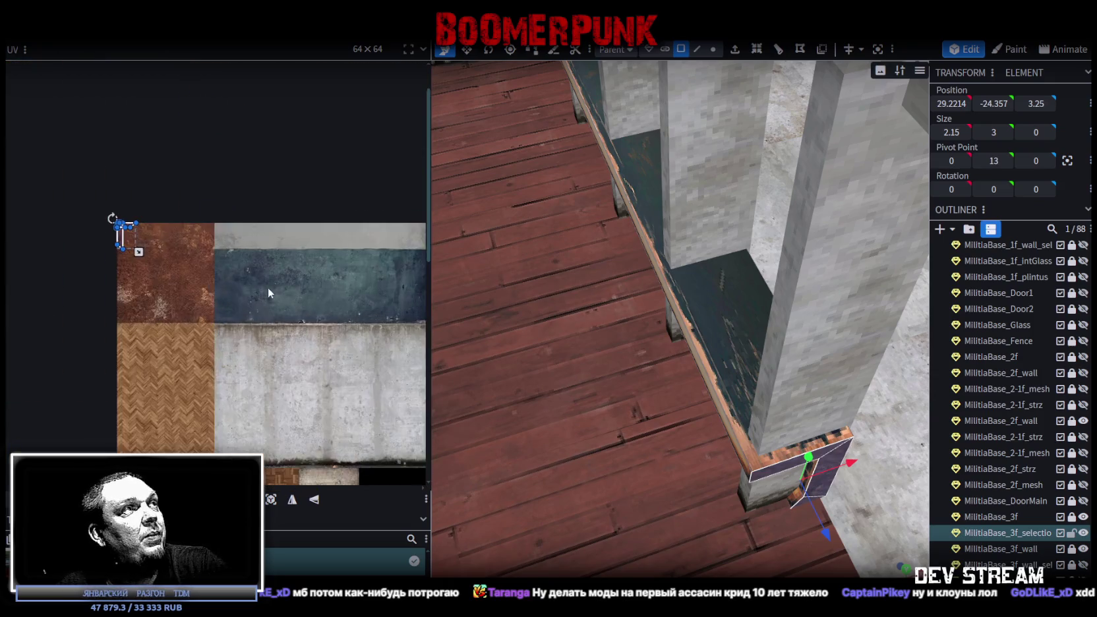
pyautogui.scroll(3, 123, 250)
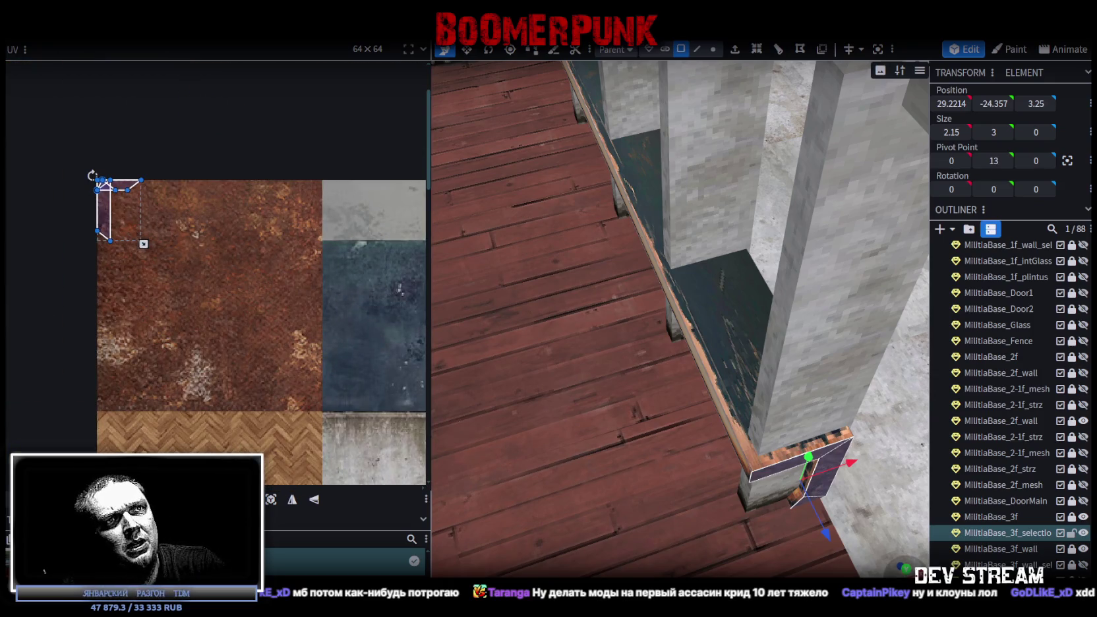
pyautogui.press('KP_1')
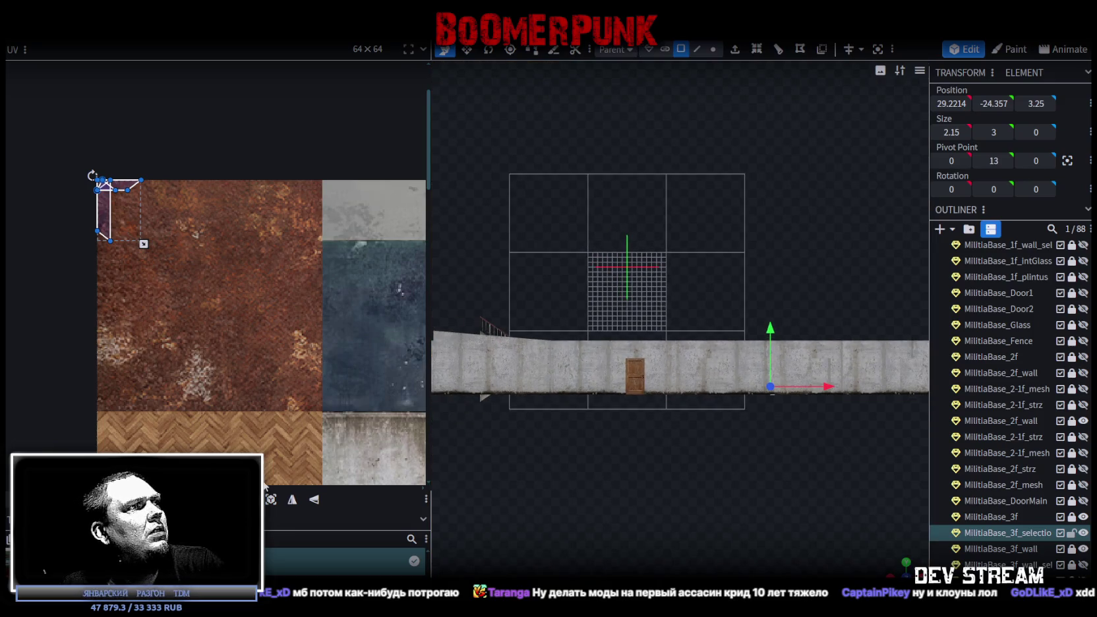
pyautogui.click(292, 500)
# - Drag the end piece's UV box from the rust area onto the blue plank texture
pyautogui.moveTo(194, 211); pyautogui.dragTo(283, 370)
pyautogui.scroll(-5, 284, 346)
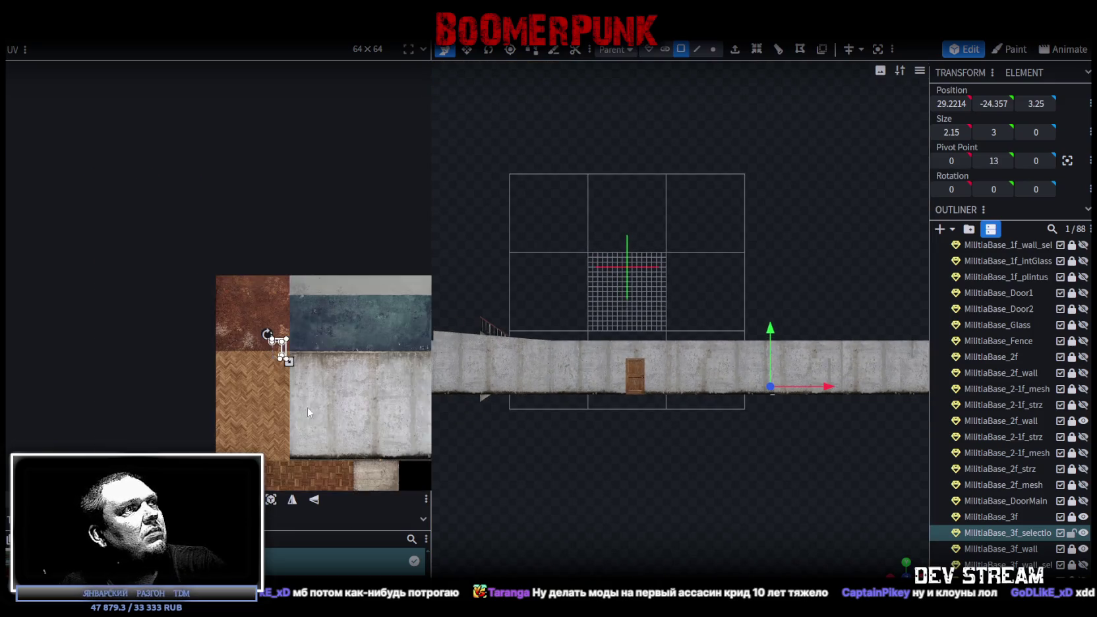
pyautogui.moveTo(284, 346); pyautogui.dragTo(170, 190, button='middle')
pyautogui.moveTo(156, 178); pyautogui.dragTo(295, 391)
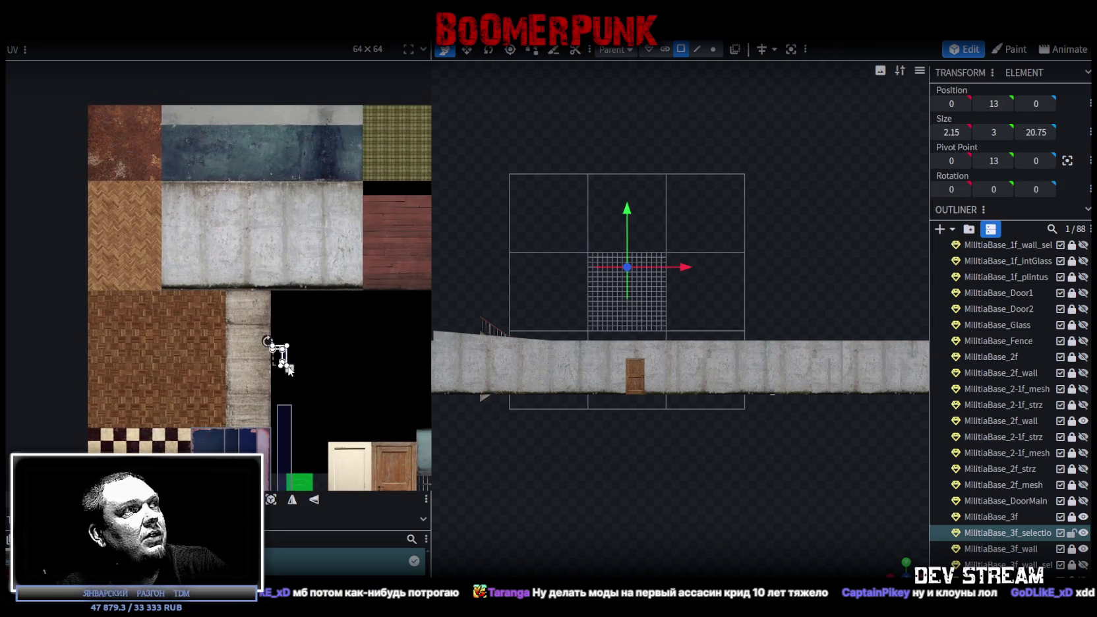
pyautogui.moveTo(328, 412); pyautogui.dragTo(291, 268, button='middle')
pyautogui.moveTo(901, 567)
pyautogui.mouseDown()
pyautogui.moveTo(638, 483)
pyautogui.moveTo(522, 464)
pyautogui.moveTo(673, 491)
pyautogui.moveTo(549, 375)
pyautogui.moveTo(564, 470)
pyautogui.moveTo(610, 436)
pyautogui.moveTo(710, 442)
pyautogui.moveTo(686, 436)
pyautogui.mouseUp()
pyautogui.scroll(2, 242, 260)
pyautogui.scroll(2, 347, 274)
pyautogui.scroll(-1, 353, 188)
pyautogui.moveTo(303, 241); pyautogui.dragTo(144, 315)
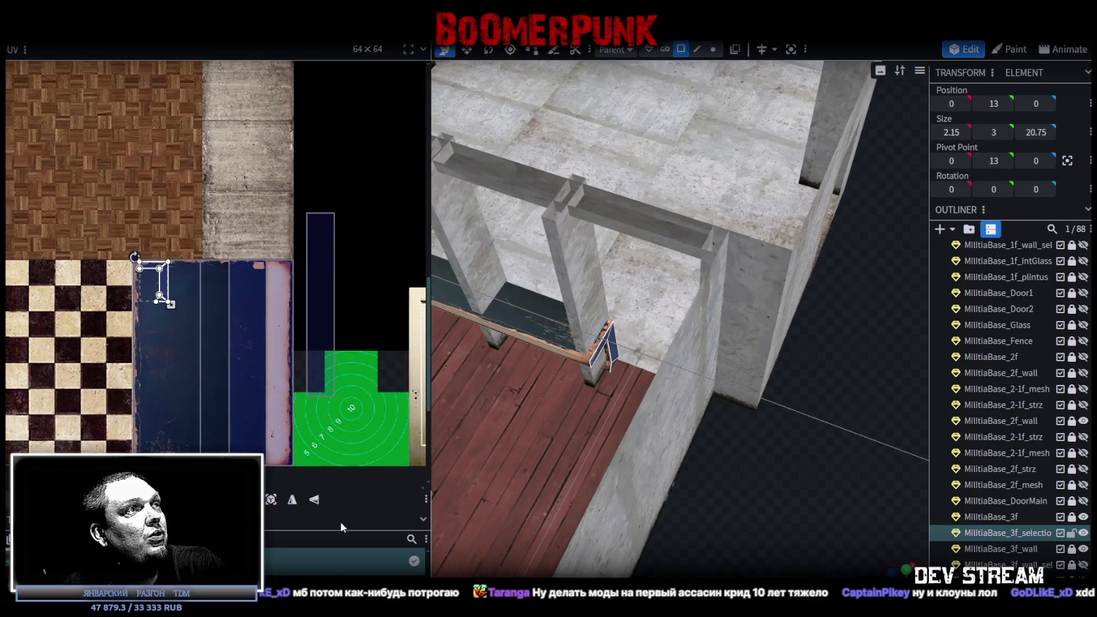
# - Mirror the end piece's UV on X and nudge it a few pixels left and up
pyautogui.click(297, 504)
pyautogui.scroll(2, 157, 274)
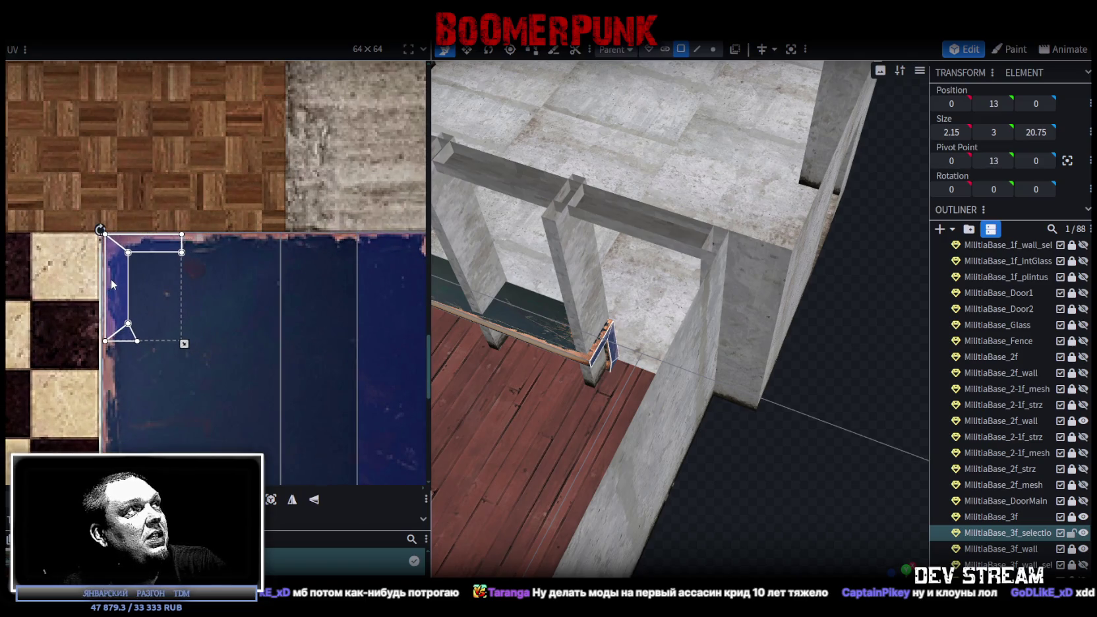
pyautogui.scroll(2, 114, 259)
pyautogui.moveTo(159, 280); pyautogui.dragTo(152, 278)
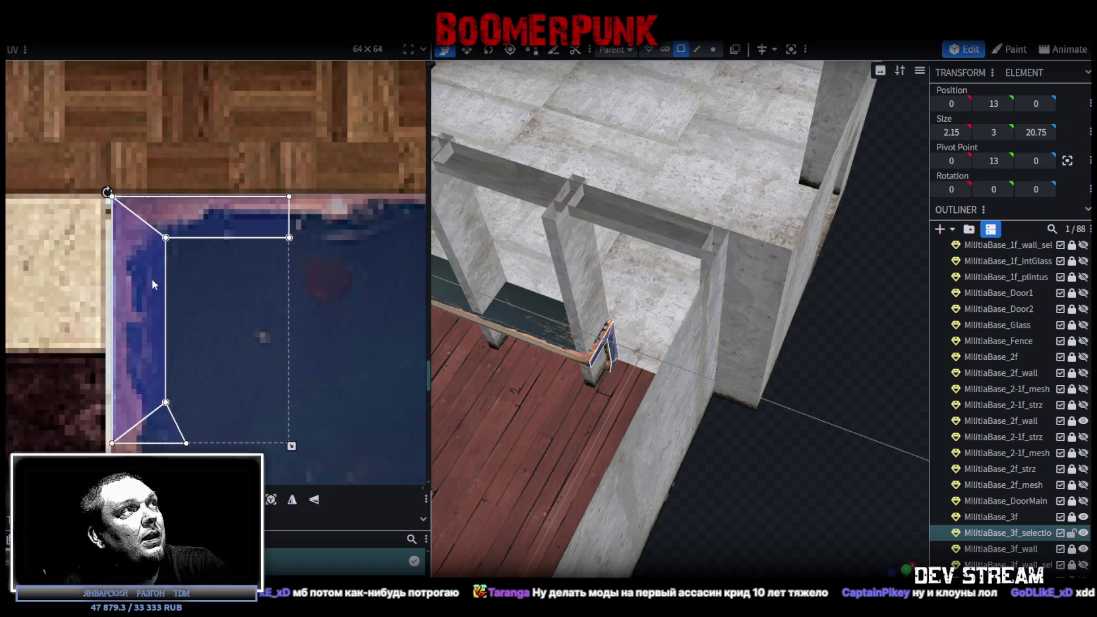
pyautogui.moveTo(152, 278); pyautogui.dragTo(151, 278)
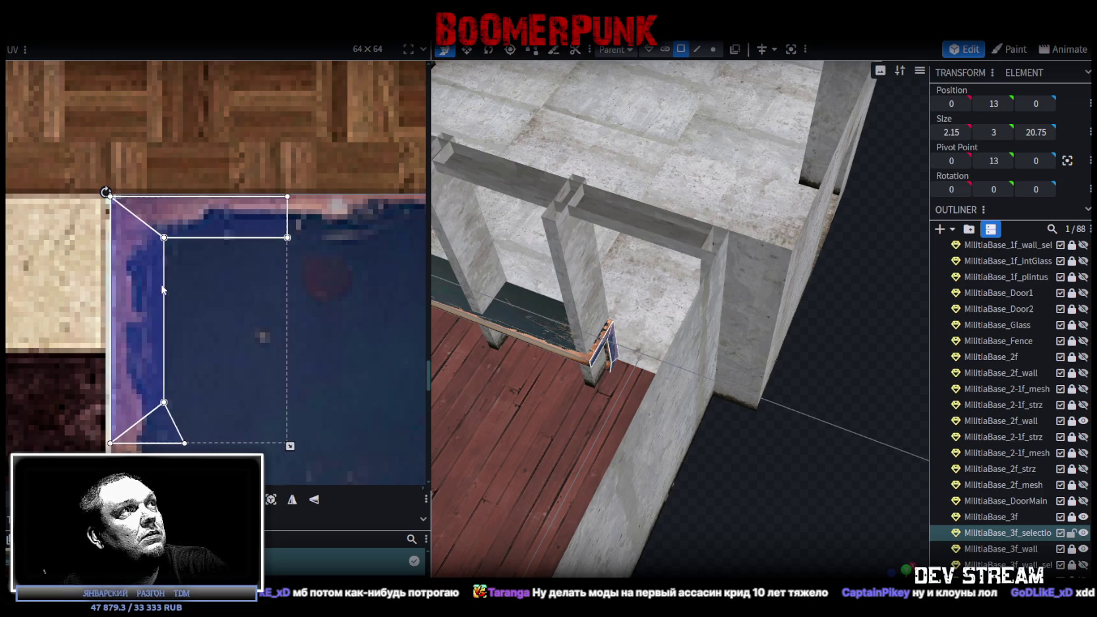
# - Inspect the piece around the pillars and shift its UV slightly right
pyautogui.moveTo(766, 477)
pyautogui.mouseDown()
pyautogui.moveTo(799, 451)
pyautogui.moveTo(751, 473)
pyautogui.moveTo(782, 476)
pyautogui.moveTo(837, 422)
pyautogui.moveTo(829, 443)
pyautogui.mouseUp()
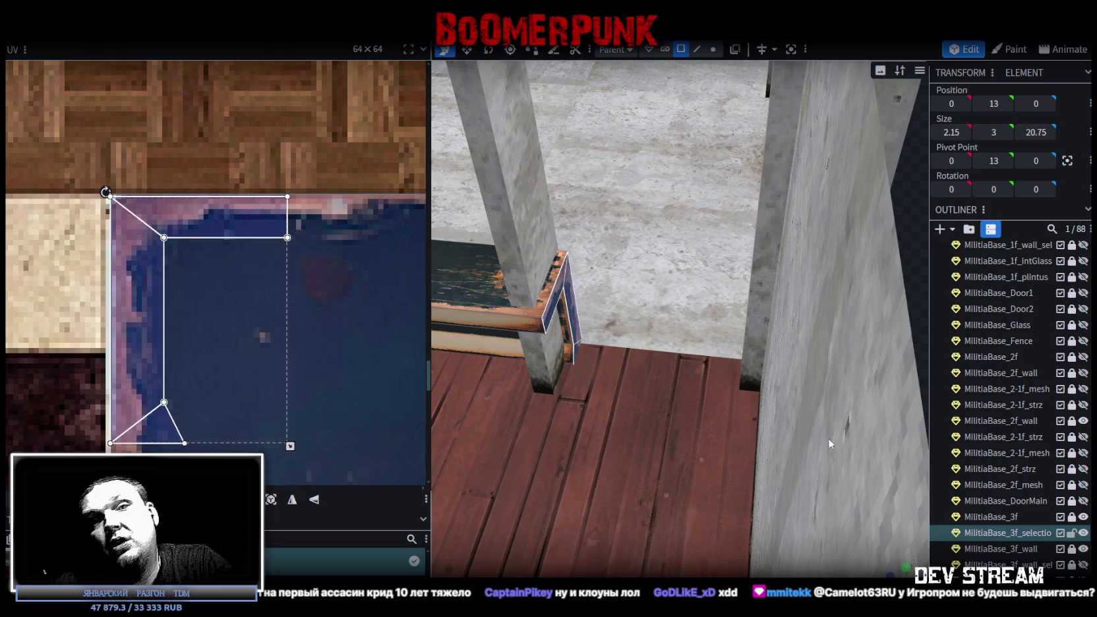
pyautogui.scroll(-3, 804, 397)
pyautogui.scroll(-3, 814, 386)
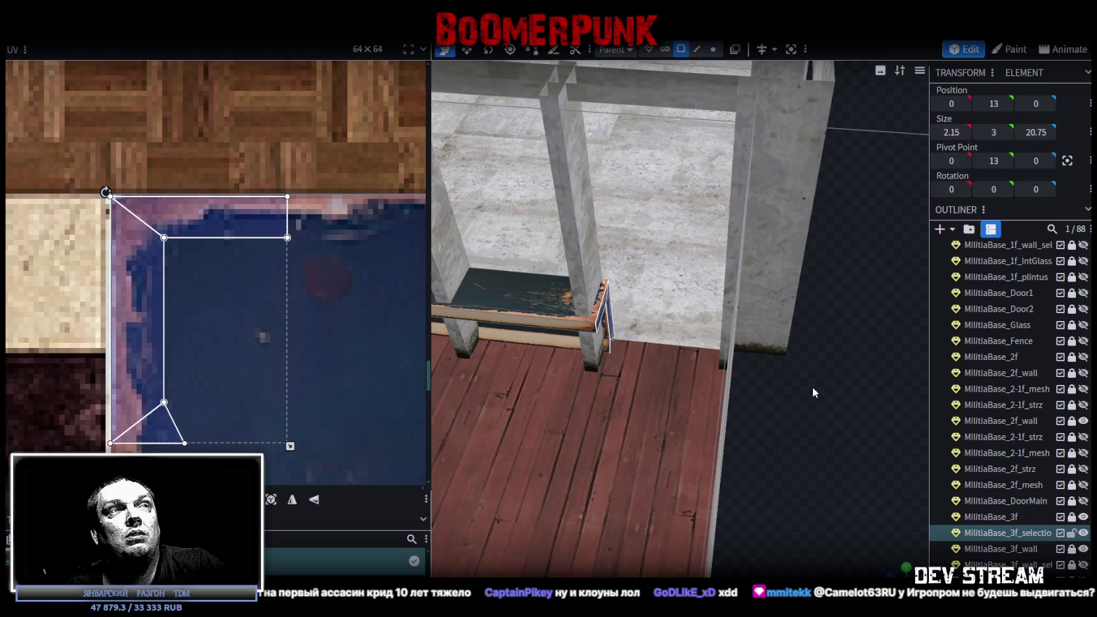
pyautogui.moveTo(836, 431)
pyautogui.mouseDown()
pyautogui.moveTo(483, 451)
pyautogui.moveTo(521, 459)
pyautogui.moveTo(513, 452)
pyautogui.mouseUp()
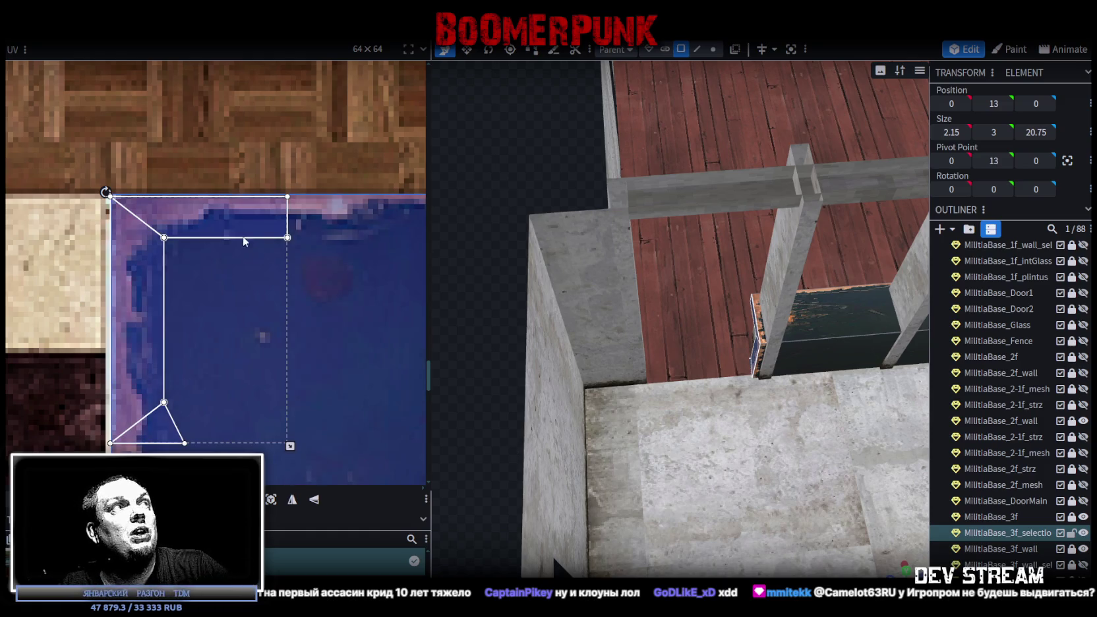
pyautogui.moveTo(198, 213); pyautogui.dragTo(200, 211)
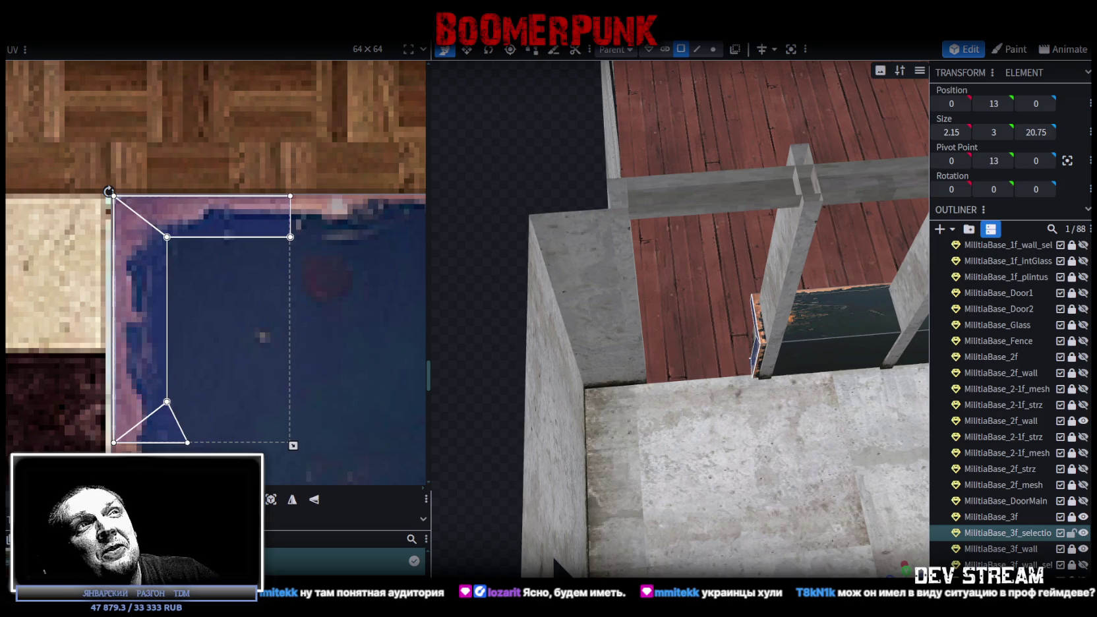
# - Orbit around to the bench beside the railing and select its long front face
pyautogui.moveTo(527, 317); pyautogui.dragTo(588, 328)
pyautogui.moveTo(507, 349)
pyautogui.mouseDown()
pyautogui.moveTo(551, 327)
pyautogui.moveTo(545, 340)
pyautogui.moveTo(764, 205)
pyautogui.mouseUp()
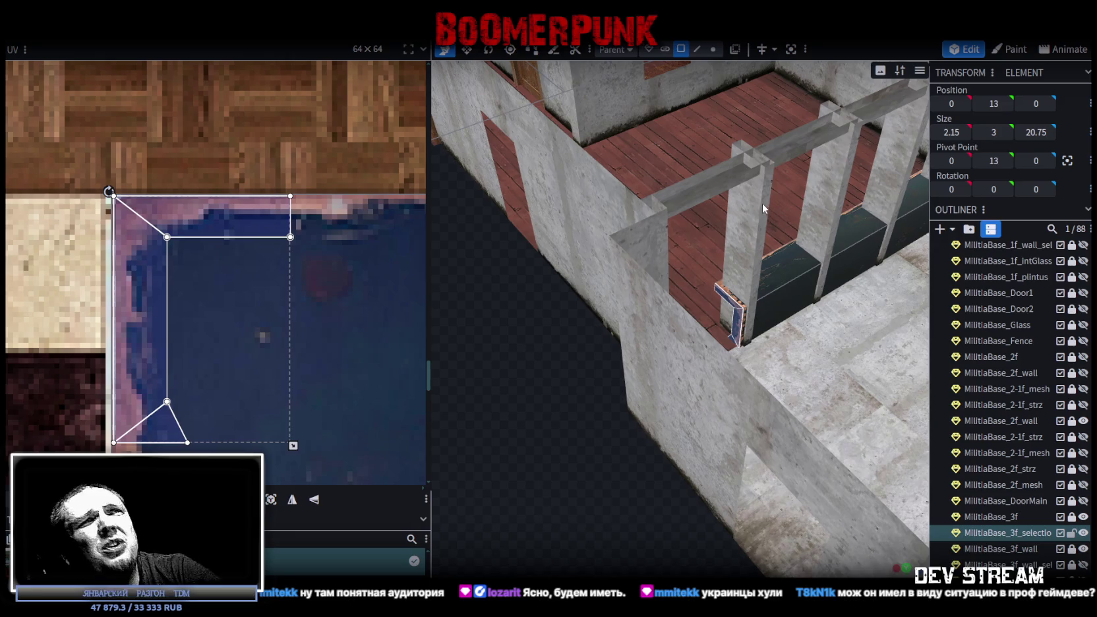
pyautogui.moveTo(581, 390)
pyautogui.mouseDown()
pyautogui.moveTo(682, 437)
pyautogui.moveTo(792, 462)
pyautogui.mouseUp()
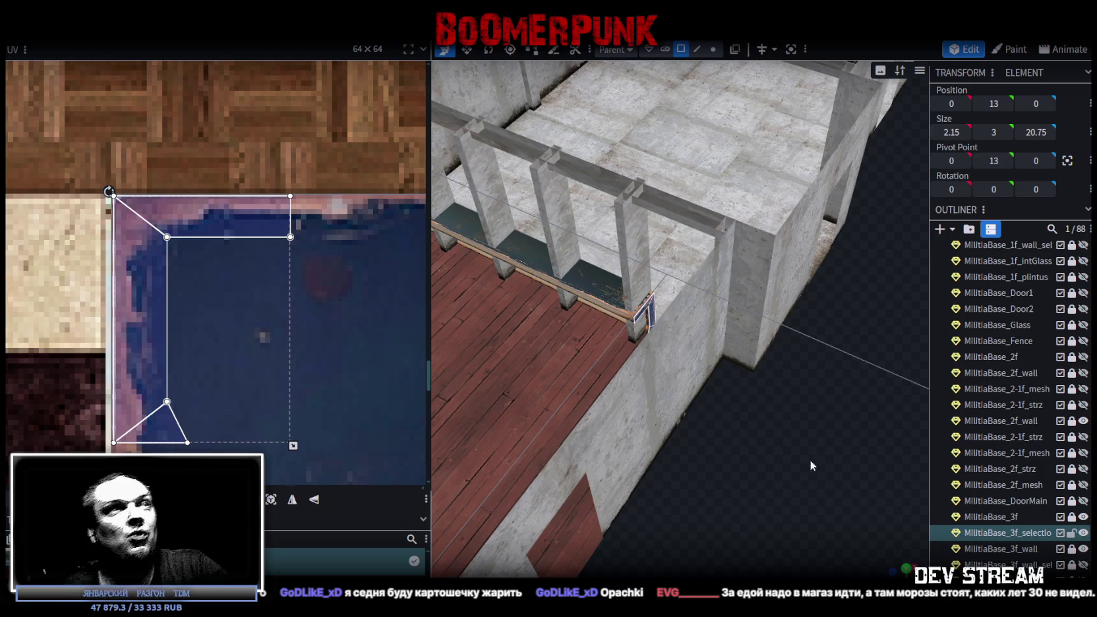
pyautogui.moveTo(722, 405)
pyautogui.mouseDown()
pyautogui.moveTo(778, 374)
pyautogui.moveTo(854, 372)
pyautogui.moveTo(694, 363)
pyautogui.moveTo(755, 303)
pyautogui.mouseUp()
pyautogui.moveTo(743, 390)
pyautogui.mouseDown()
pyautogui.moveTo(737, 442)
pyautogui.moveTo(723, 426)
pyautogui.moveTo(734, 418)
pyautogui.mouseUp()
pyautogui.click(662, 394)
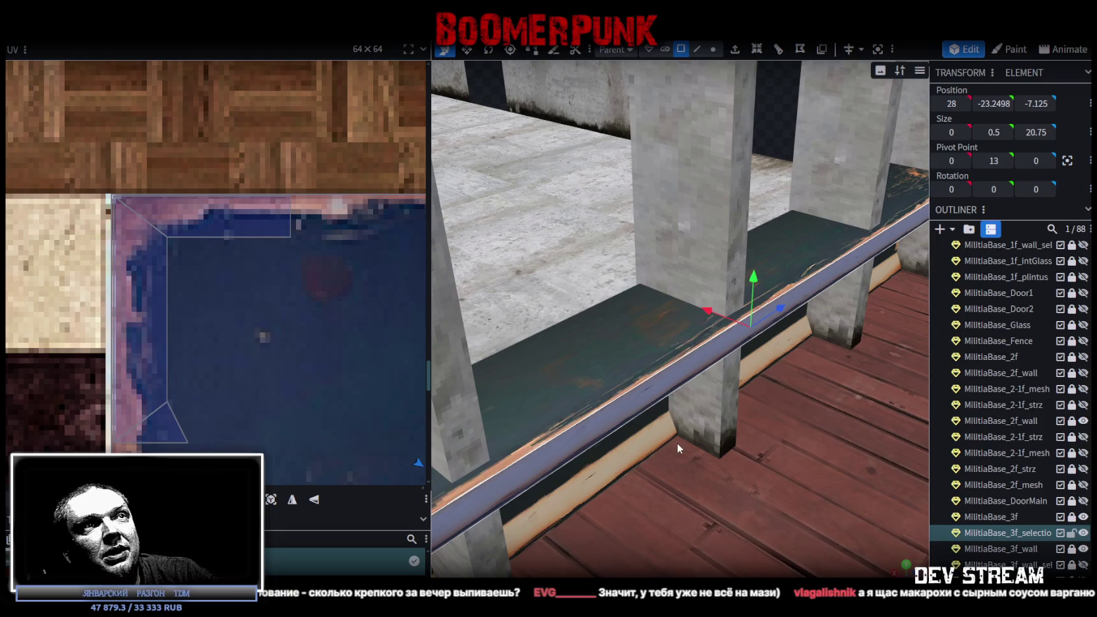
# - Orbit out from the railing to view the whole room from above
pyautogui.scroll(-5, 677, 444)
pyautogui.scroll(-3, 690, 444)
pyautogui.moveTo(578, 495)
pyautogui.mouseDown()
pyautogui.moveTo(632, 422)
pyautogui.moveTo(604, 485)
pyautogui.mouseUp()
pyautogui.scroll(3, 603, 477)
pyautogui.scroll(2, 601, 485)
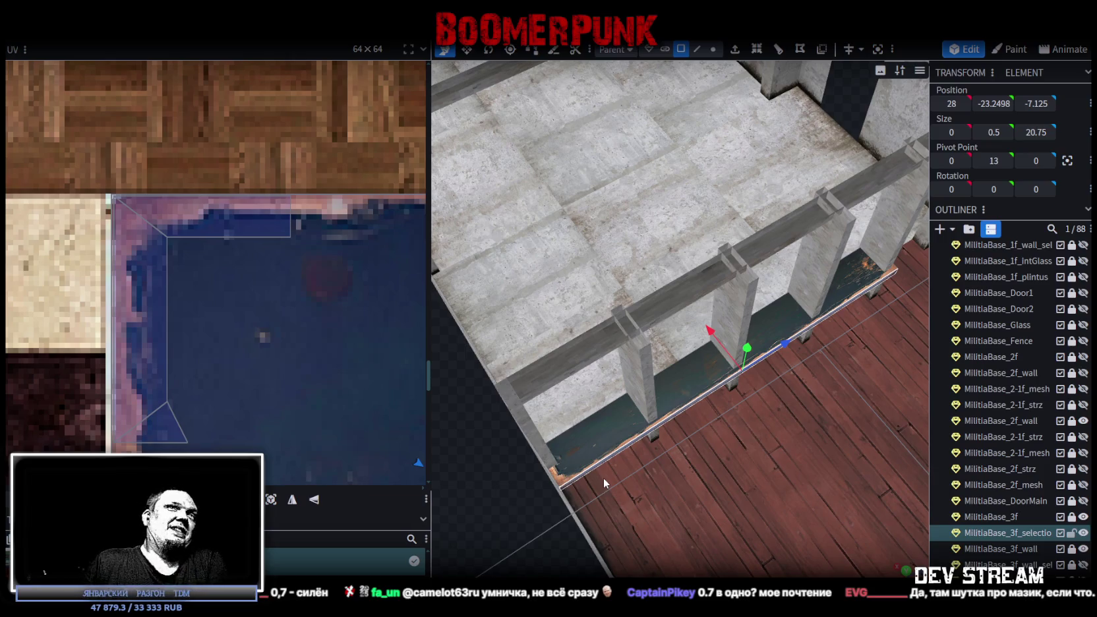
pyautogui.moveTo(641, 364)
pyautogui.mouseDown()
pyautogui.moveTo(546, 496)
pyautogui.moveTo(800, 463)
pyautogui.moveTo(825, 433)
pyautogui.moveTo(922, 444)
pyautogui.moveTo(866, 403)
pyautogui.mouseUp()
pyautogui.moveTo(863, 248)
pyautogui.mouseDown()
pyautogui.moveTo(880, 232)
pyautogui.moveTo(873, 221)
pyautogui.mouseUp()
pyautogui.moveTo(692, 212)
pyautogui.mouseDown()
pyautogui.moveTo(680, 227)
pyautogui.moveTo(578, 251)
pyautogui.moveTo(605, 448)
pyautogui.moveTo(518, 452)
pyautogui.moveTo(819, 272)
pyautogui.moveTo(762, 249)
pyautogui.moveTo(785, 388)
pyautogui.moveTo(810, 382)
pyautogui.moveTo(780, 389)
pyautogui.moveTo(861, 369)
pyautogui.moveTo(639, 420)
pyautogui.moveTo(819, 430)
pyautogui.moveTo(855, 399)
pyautogui.moveTo(717, 68)
pyautogui.moveTo(656, 343)
pyautogui.mouseUp()
# - Select the bench top face, switch to Edge mode and pick the bench's corner edge
pyautogui.click(639, 420)
pyautogui.click(697, 49)
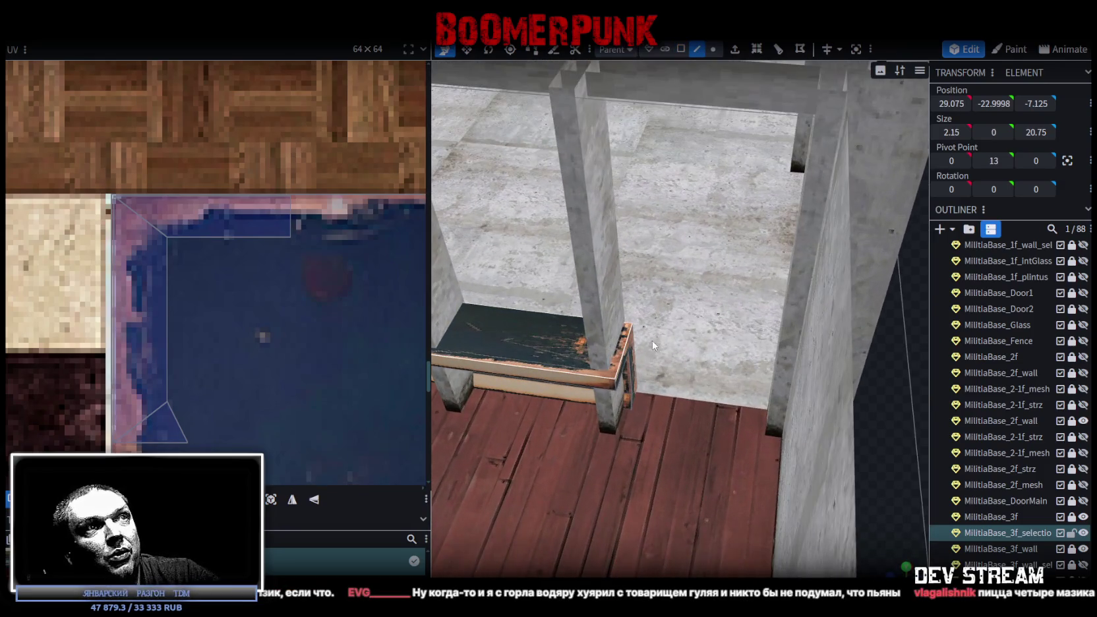
pyautogui.click(628, 355)
pyautogui.moveTo(890, 433)
pyautogui.mouseDown()
pyautogui.moveTo(861, 388)
pyautogui.moveTo(878, 362)
pyautogui.moveTo(860, 366)
pyautogui.moveTo(881, 384)
pyautogui.moveTo(939, 375)
pyautogui.moveTo(887, 373)
pyautogui.moveTo(887, 384)
pyautogui.moveTo(702, 75)
pyautogui.mouseUp()
# - Select the three bench-end faces in face mode and copy them
pyautogui.click(681, 48)
pyautogui.click(553, 314)
pyautogui.keyDown('shift'); pyautogui.click(564, 291); pyautogui.keyUp('shift')
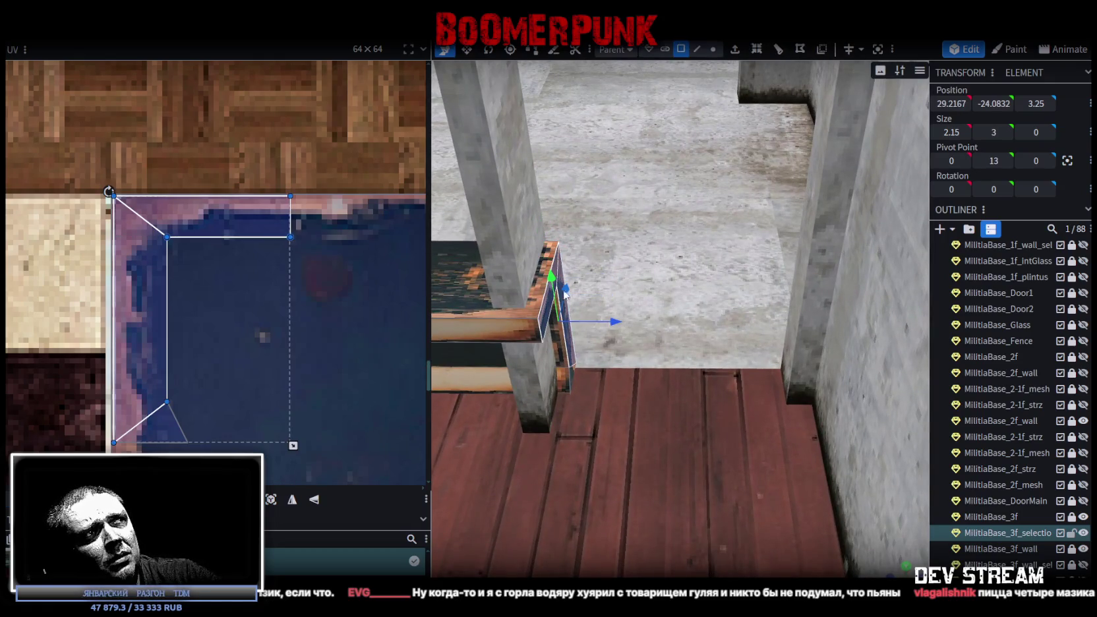
pyautogui.keyDown('shift'); pyautogui.click(573, 377); pyautogui.keyUp('shift')
pyautogui.moveTo(572, 375)
pyautogui.mouseDown()
pyautogui.moveTo(555, 289)
pyautogui.moveTo(758, 296)
pyautogui.moveTo(795, 358)
pyautogui.moveTo(746, 329)
pyautogui.moveTo(499, 350)
pyautogui.mouseUp()
pyautogui.rightClick(497, 341)
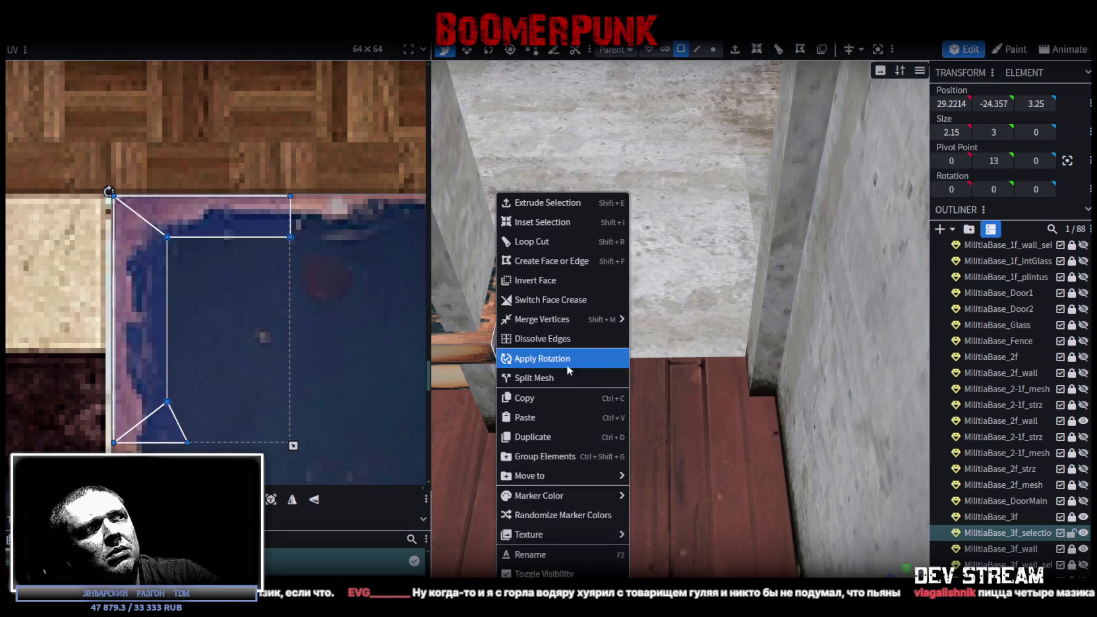
pyautogui.click(567, 399)
# - Paste the copied faces as a mesh selection
pyautogui.rightClick(491, 348)
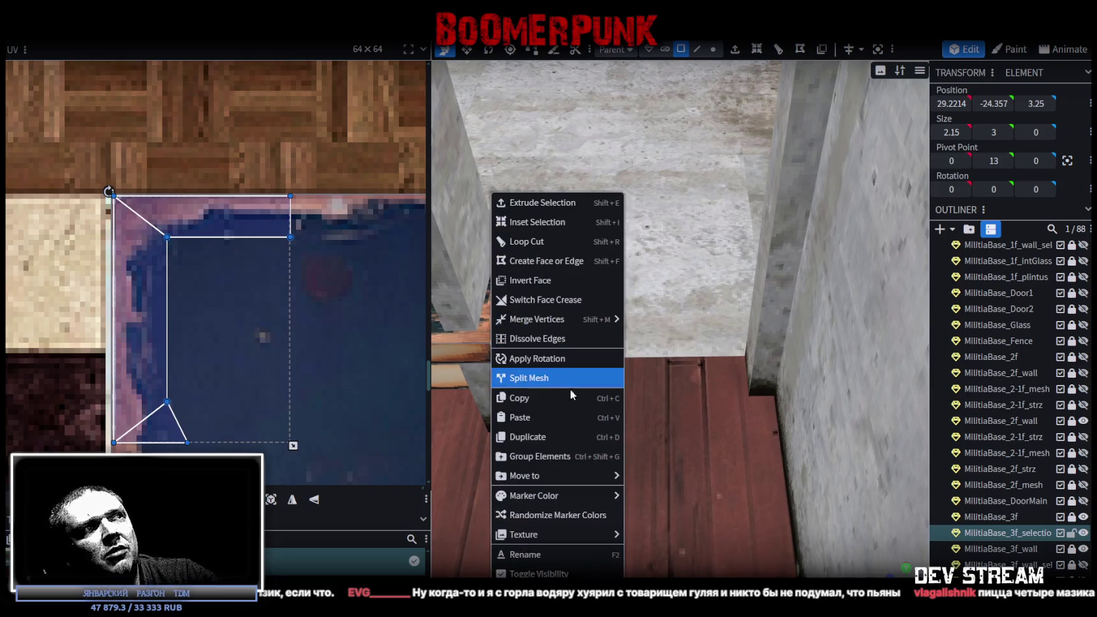
pyautogui.click(549, 418)
pyautogui.moveTo(620, 338); pyautogui.dragTo(542, 344)
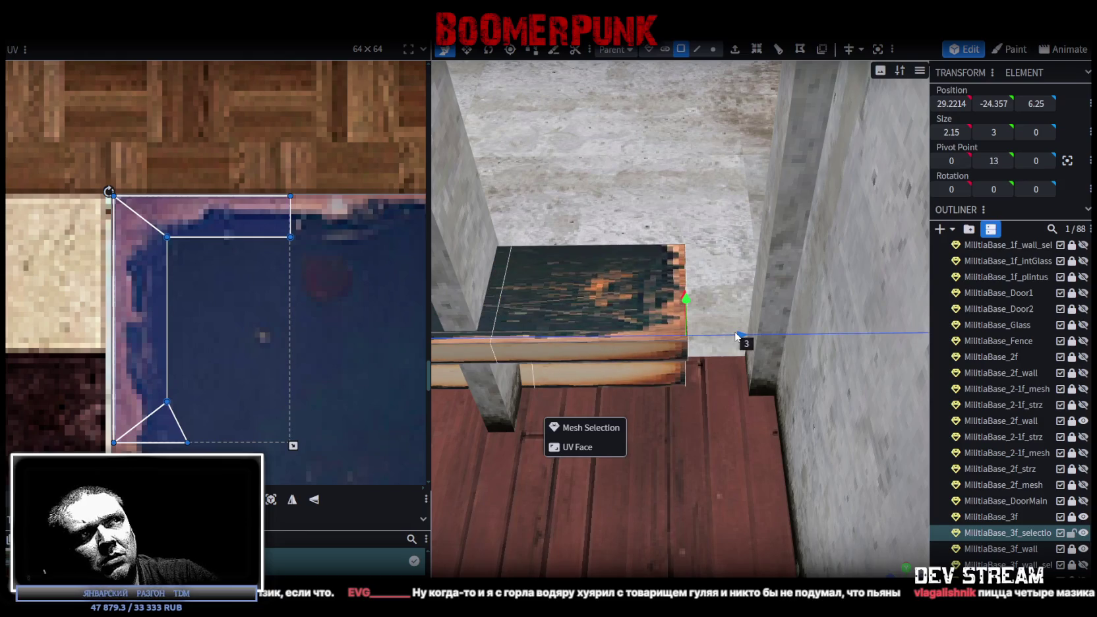
pyautogui.click(591, 428)
# - Slide the pasted copy along Z, settle it at 5.25, and clear the selection
pyautogui.moveTo(577, 336); pyautogui.dragTo(781, 340)
pyautogui.moveTo(731, 284)
pyautogui.mouseDown()
pyautogui.moveTo(631, 306)
pyautogui.moveTo(769, 328)
pyautogui.moveTo(795, 320)
pyautogui.moveTo(665, 348)
pyautogui.mouseUp()
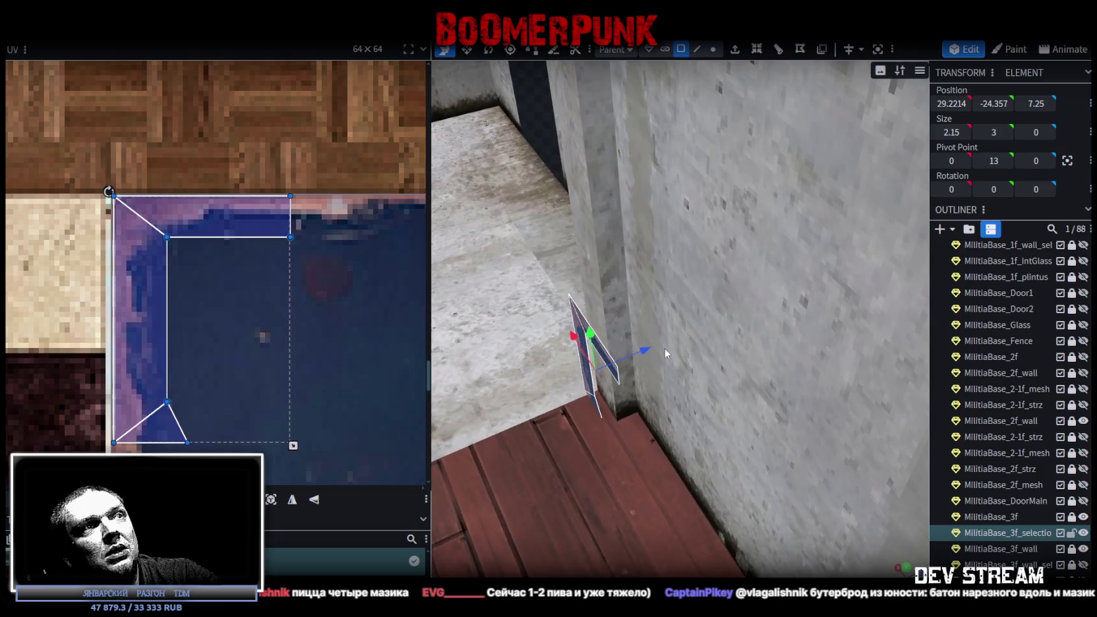
pyautogui.scroll(-2, 643, 347)
pyautogui.scroll(-2, 673, 361)
pyautogui.scroll(-2, 673, 361)
pyautogui.scroll(-2, 823, 172)
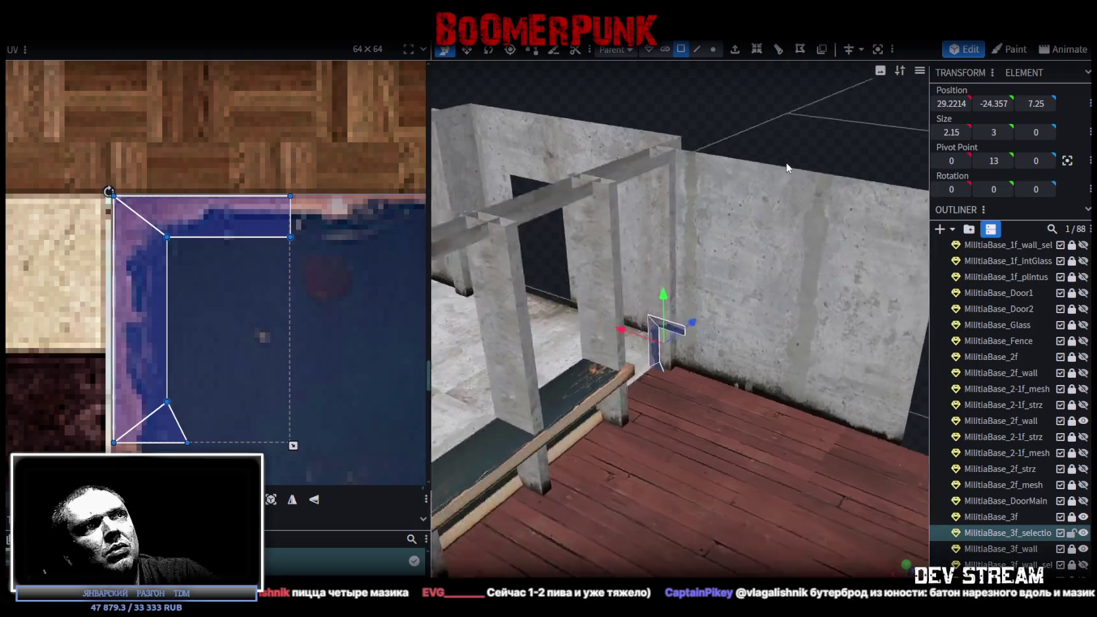
pyautogui.moveTo(787, 168)
pyautogui.mouseDown()
pyautogui.moveTo(737, 176)
pyautogui.moveTo(743, 215)
pyautogui.mouseUp()
pyautogui.moveTo(686, 335); pyautogui.dragTo(654, 348)
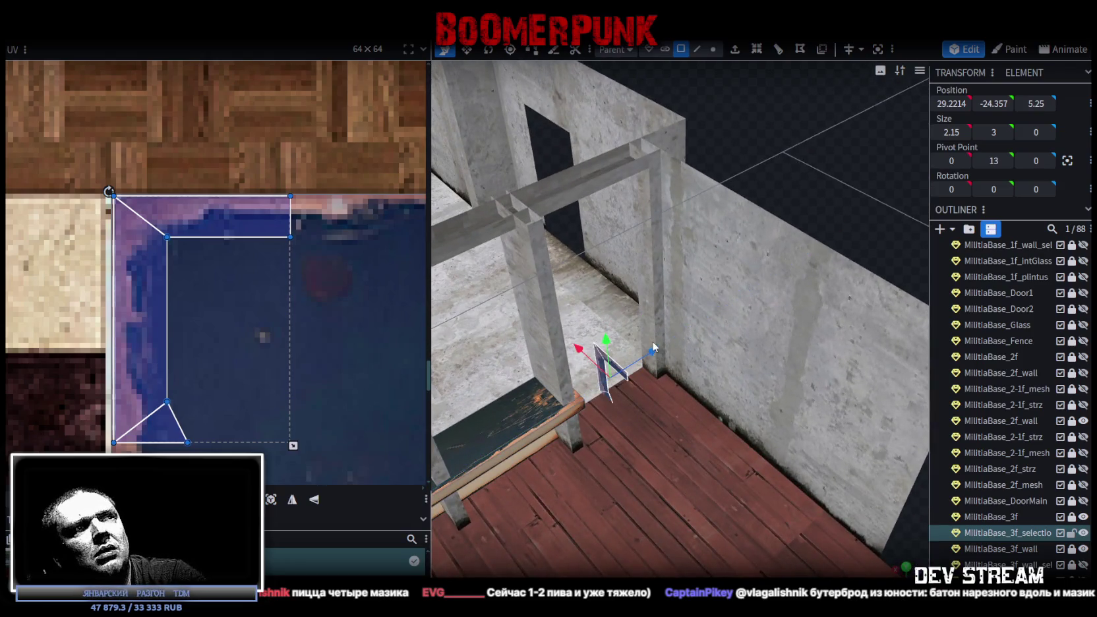
pyautogui.click(660, 342)
# - Orbit to a top-down view of the room, then a low side view of the building
pyautogui.scroll(-2, 714, 286)
pyautogui.scroll(-2, 772, 229)
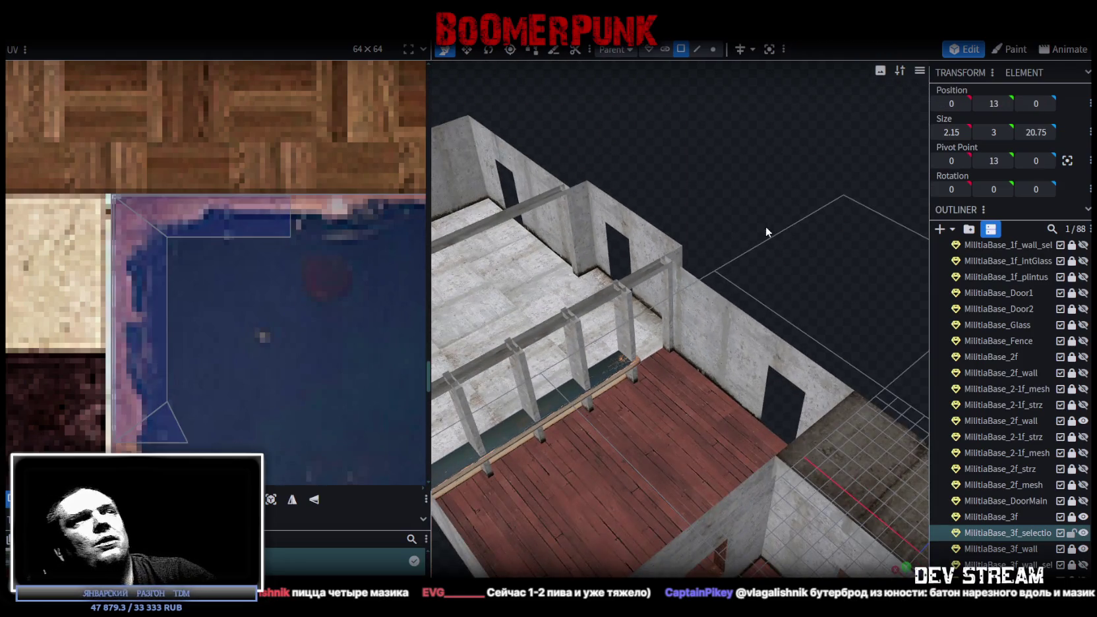
pyautogui.scroll(-3, 768, 261)
pyautogui.moveTo(768, 261)
pyautogui.mouseDown()
pyautogui.moveTo(833, 296)
pyautogui.moveTo(765, 316)
pyautogui.moveTo(656, 445)
pyautogui.moveTo(657, 264)
pyautogui.moveTo(583, 446)
pyautogui.moveTo(614, 419)
pyautogui.moveTo(568, 426)
pyautogui.moveTo(596, 420)
pyautogui.mouseUp()
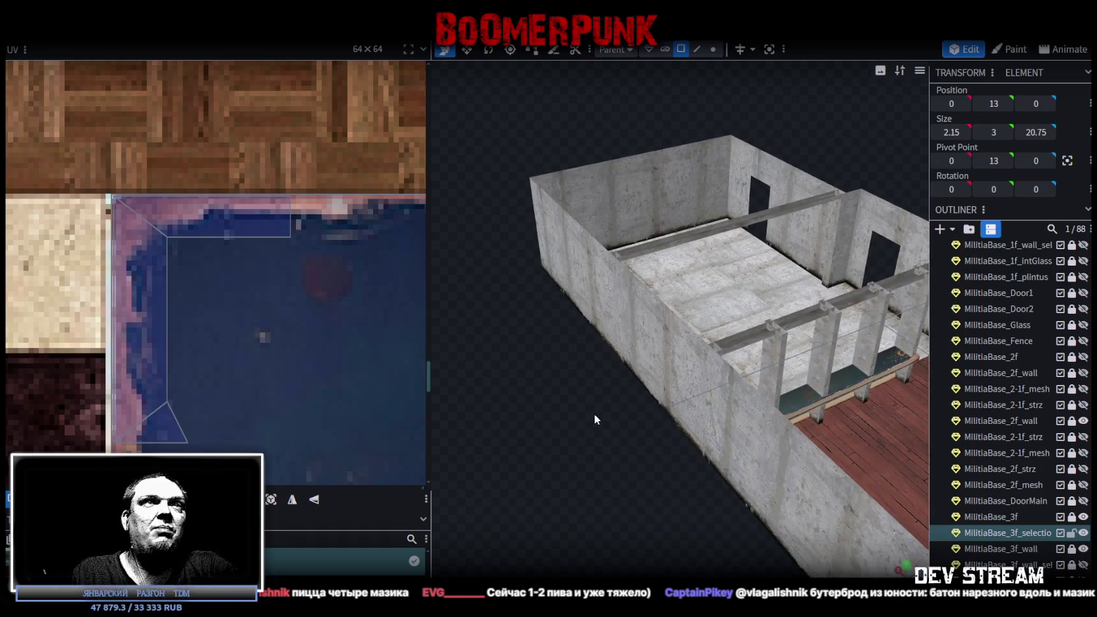
pyautogui.scroll(-5, 768, 353)
pyautogui.moveTo(718, 416)
pyautogui.mouseDown()
pyautogui.moveTo(738, 364)
pyautogui.moveTo(630, 481)
pyautogui.moveTo(739, 483)
pyautogui.moveTo(717, 266)
pyautogui.moveTo(623, 256)
pyautogui.mouseUp()
# - Zoom and orbit up to the stairs and roof, then switch to vertex selection
pyautogui.scroll(3, 739, 483)
pyautogui.scroll(3, 772, 269)
pyautogui.scroll(2, 641, 260)
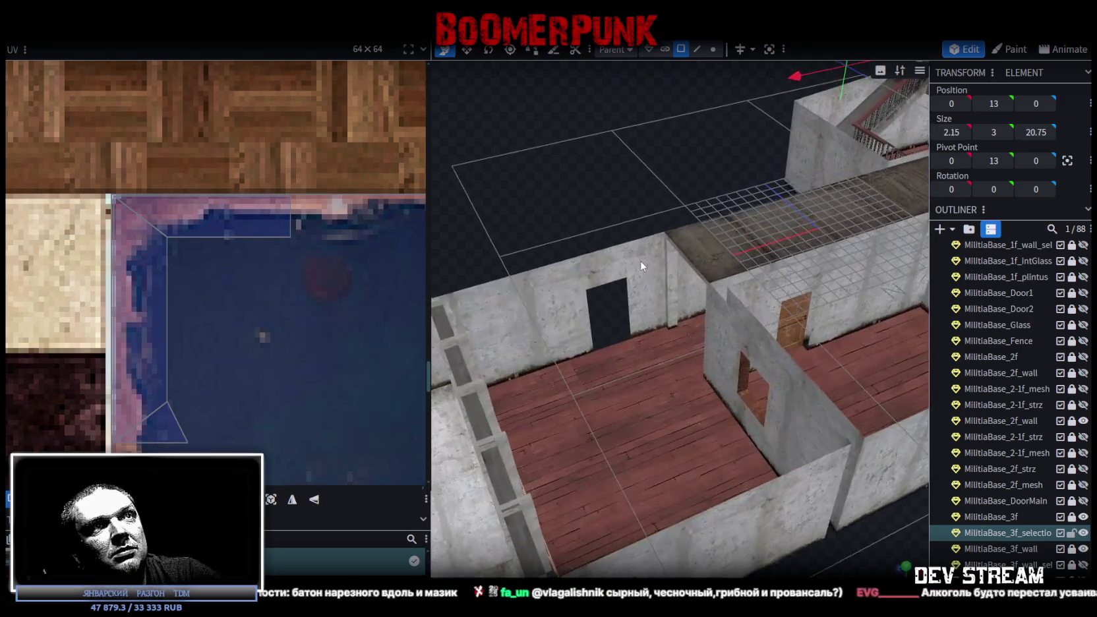
pyautogui.scroll(2, 632, 263)
pyautogui.scroll(-2, 607, 272)
pyautogui.moveTo(606, 272)
pyautogui.mouseDown()
pyautogui.moveTo(655, 349)
pyautogui.moveTo(646, 377)
pyautogui.moveTo(562, 398)
pyautogui.moveTo(768, 312)
pyautogui.moveTo(606, 377)
pyautogui.moveTo(665, 227)
pyautogui.moveTo(675, 251)
pyautogui.moveTo(735, 237)
pyautogui.moveTo(774, 272)
pyautogui.moveTo(806, 395)
pyautogui.moveTo(822, 406)
pyautogui.moveTo(751, 434)
pyautogui.moveTo(691, 418)
pyautogui.mouseUp()
pyautogui.scroll(2, 624, 387)
pyautogui.scroll(-2, 606, 377)
pyautogui.click(709, 52)
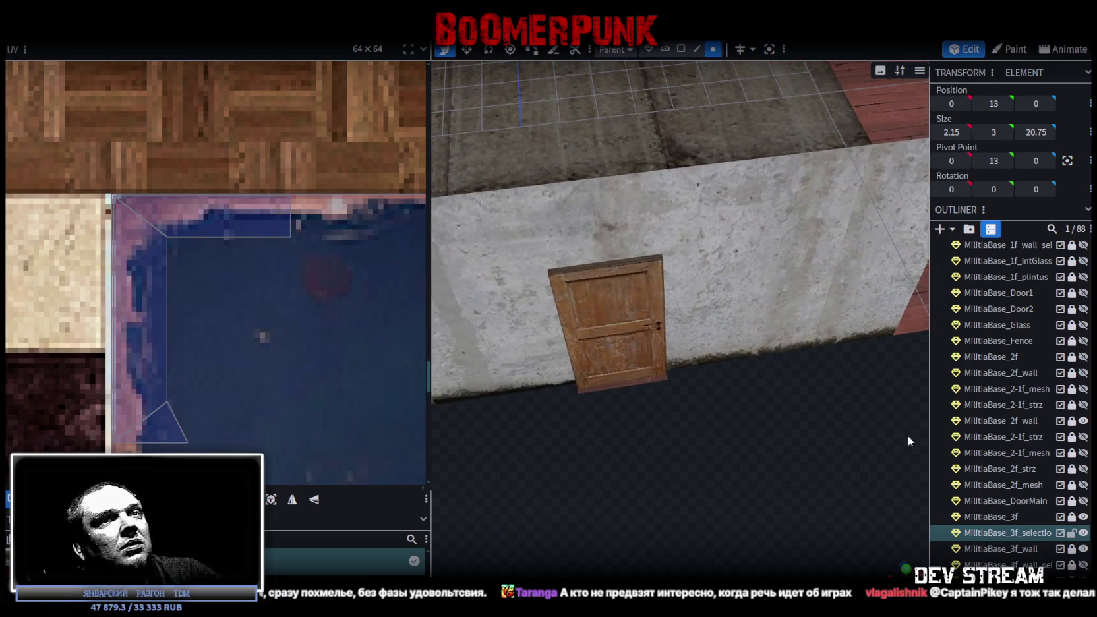
# - Select MilitiaBase_3f_wall, then unlock and select the MilitiaBase_3f element in the outliner
pyautogui.click(1015, 550)
pyautogui.moveTo(748, 453)
pyautogui.mouseDown()
pyautogui.moveTo(703, 456)
pyautogui.moveTo(698, 151)
pyautogui.mouseUp()
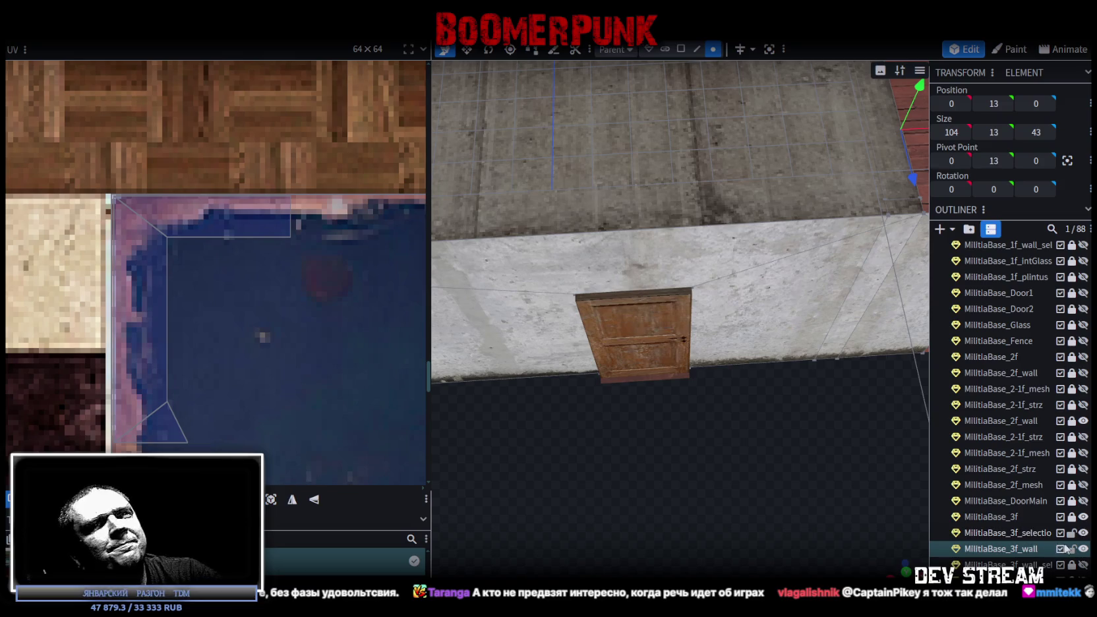
pyautogui.click(1071, 517)
pyautogui.click(1007, 516)
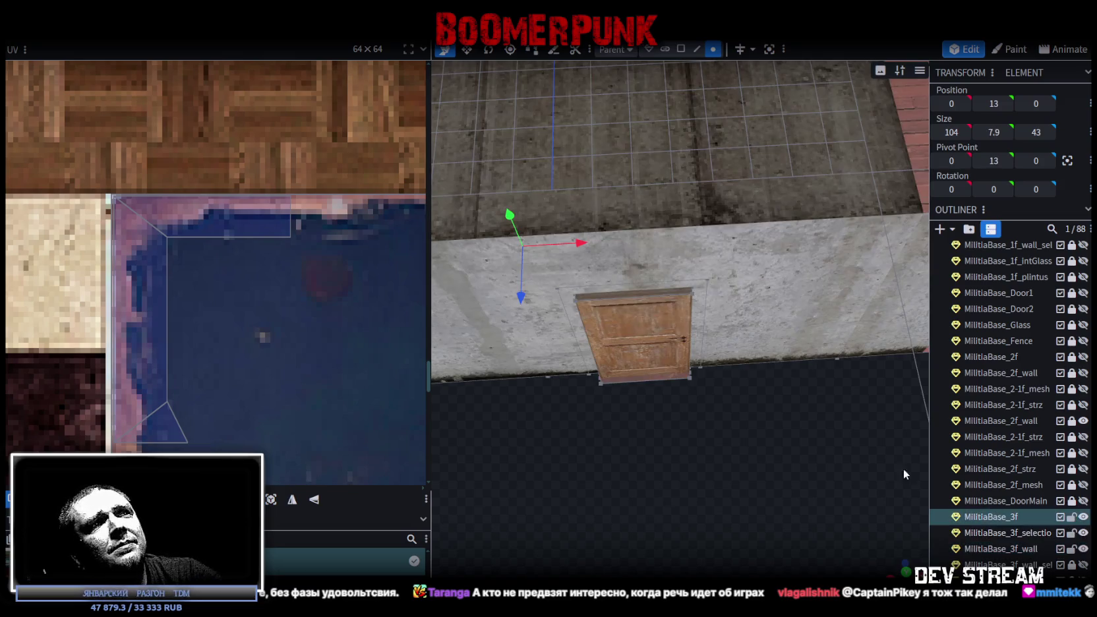
pyautogui.moveTo(640, 396)
pyautogui.mouseDown()
pyautogui.moveTo(697, 378)
pyautogui.moveTo(626, 430)
pyautogui.mouseUp()
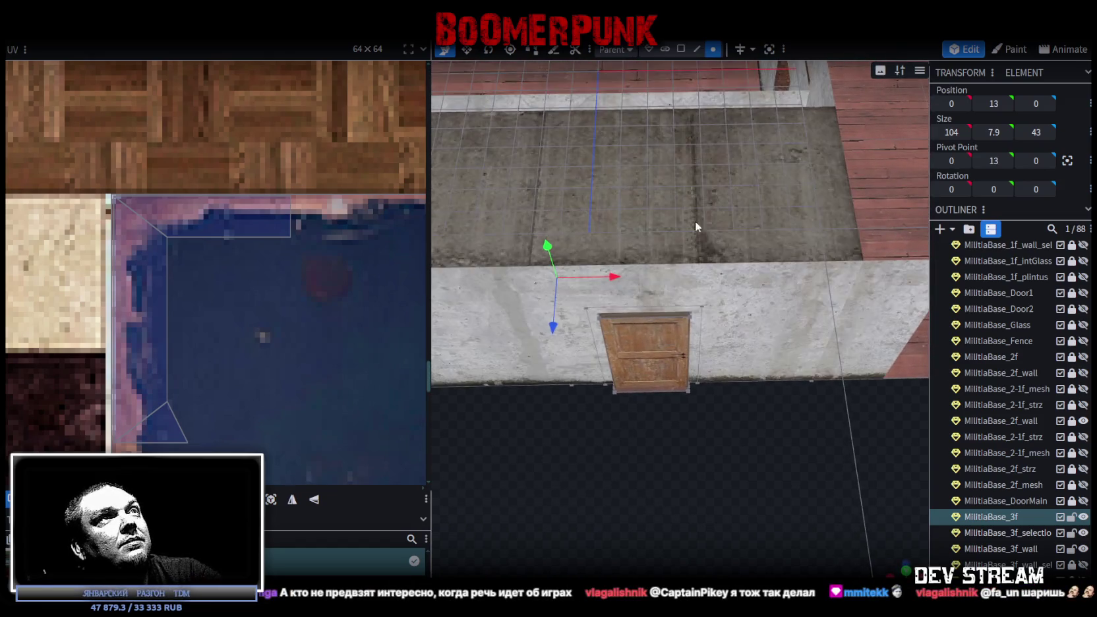
# - Select the wooden door's vertices and faces on the wall
pyautogui.keyDown('ctrl'); pyautogui.moveTo(585, 436); pyautogui.dragTo(715, 294); pyautogui.keyUp('ctrl')
pyautogui.click(682, 49)
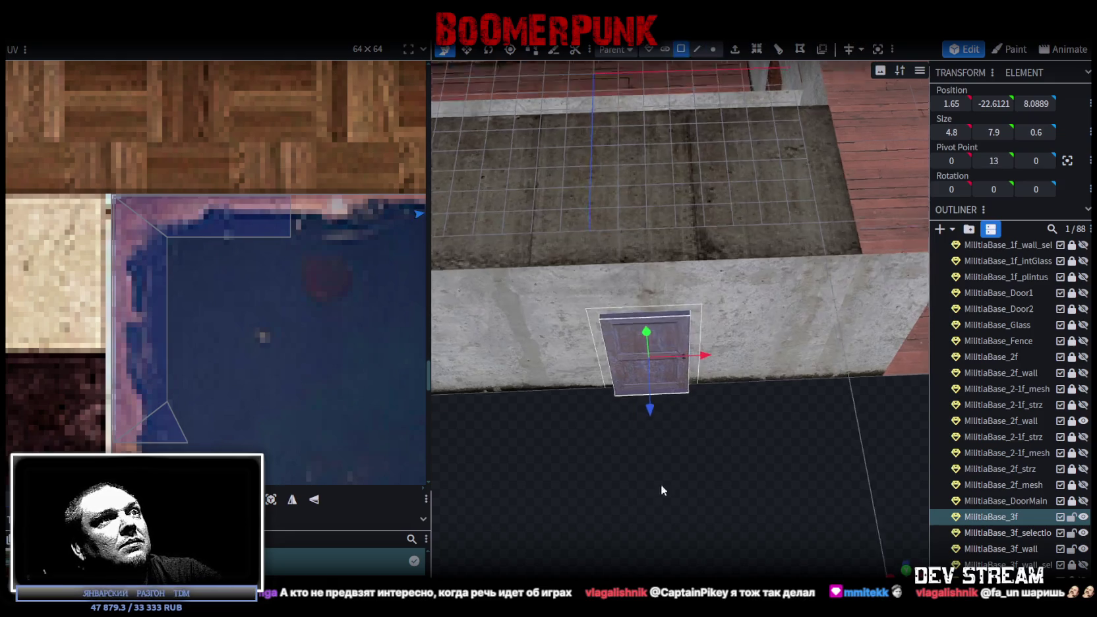
pyautogui.scroll(10, 850, 444)
pyautogui.scroll(-3, 999, 417)
pyautogui.scroll(7, 1009, 408)
pyautogui.scroll(-8, 674, 449)
pyautogui.moveTo(738, 489); pyautogui.dragTo(803, 281)
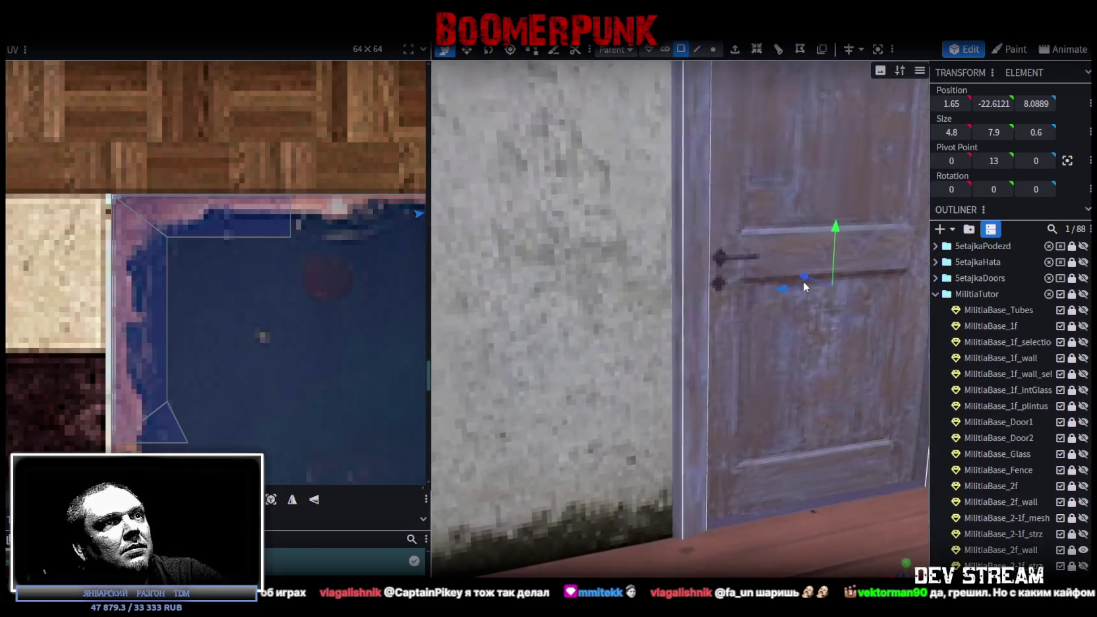
pyautogui.scroll(5, 716, 519)
pyautogui.scroll(-5, 713, 518)
pyautogui.scroll(-5, 713, 518)
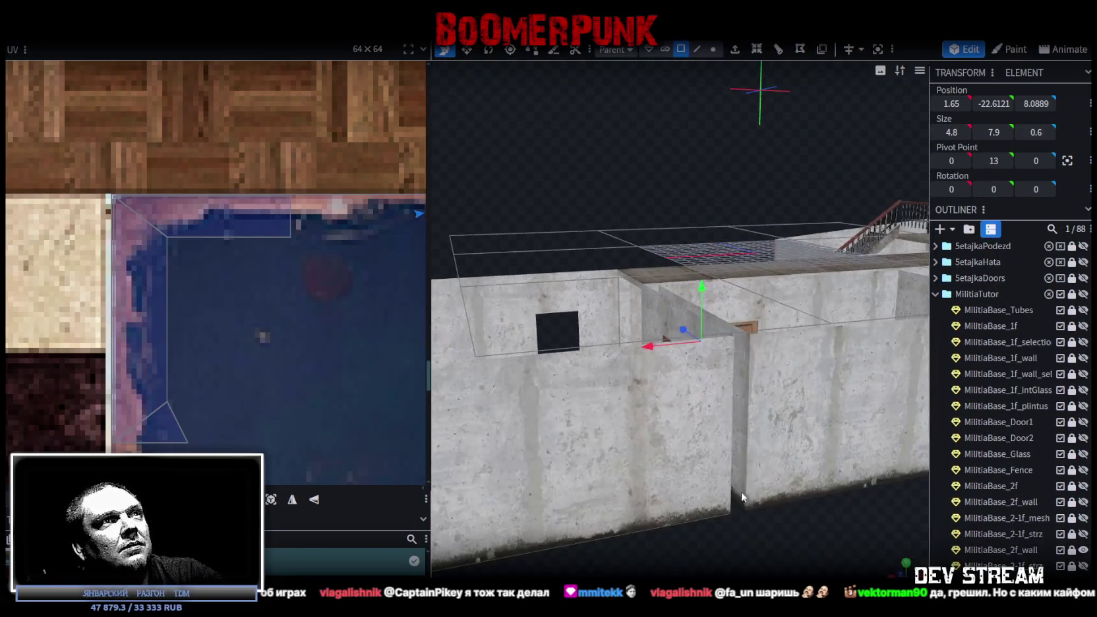
pyautogui.moveTo(507, 173)
pyautogui.mouseDown()
pyautogui.moveTo(749, 278)
pyautogui.moveTo(665, 427)
pyautogui.moveTo(701, 439)
pyautogui.moveTo(619, 326)
pyautogui.mouseUp()
# - Copy the door, paste it as a mesh selection and slide the copy along the wall
pyautogui.rightClick(619, 326)
pyautogui.click(651, 398)
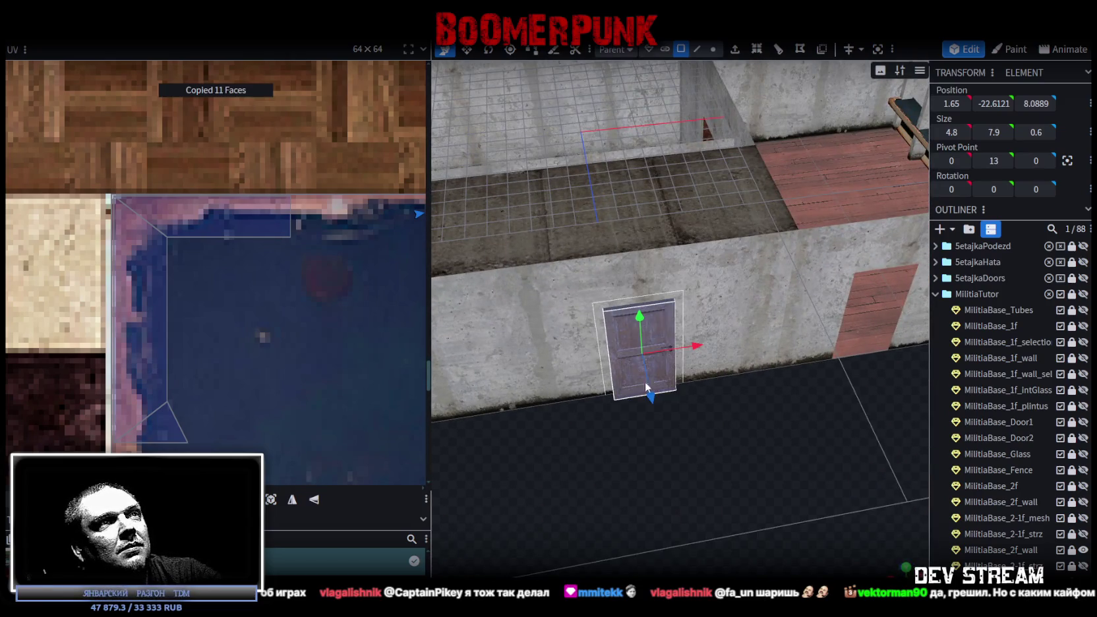
pyautogui.rightClick(624, 337)
pyautogui.click(689, 421)
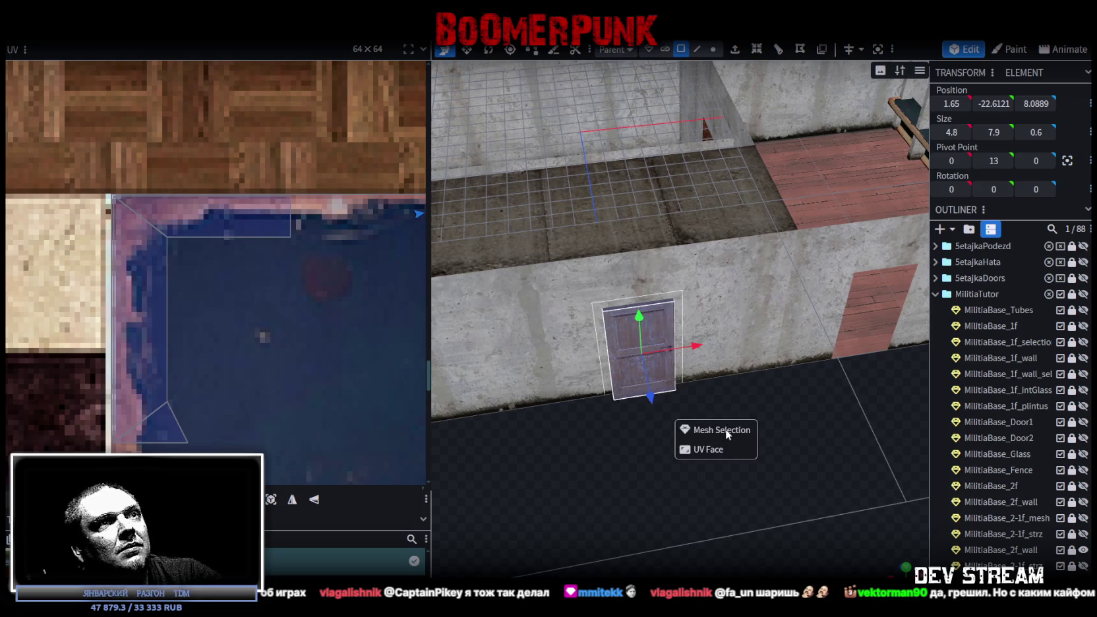
pyautogui.click(726, 430)
pyautogui.moveTo(697, 345)
pyautogui.mouseDown()
pyautogui.moveTo(931, 332)
pyautogui.moveTo(636, 285)
pyautogui.moveTo(620, 255)
pyautogui.moveTo(670, 375)
pyautogui.mouseUp()
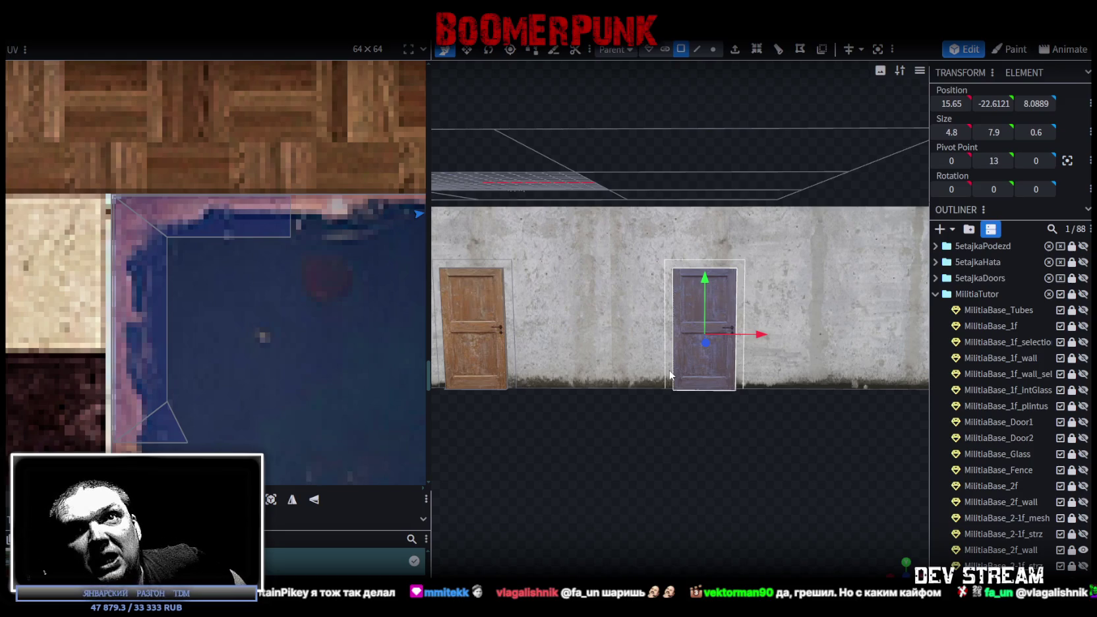
# - Orbit above the building to check the duplicated door's place on the wall
pyautogui.moveTo(706, 414)
pyautogui.mouseDown()
pyautogui.moveTo(778, 374)
pyautogui.moveTo(658, 437)
pyautogui.moveTo(858, 540)
pyautogui.moveTo(778, 480)
pyautogui.mouseUp()
pyautogui.moveTo(735, 432); pyautogui.dragTo(707, 459)
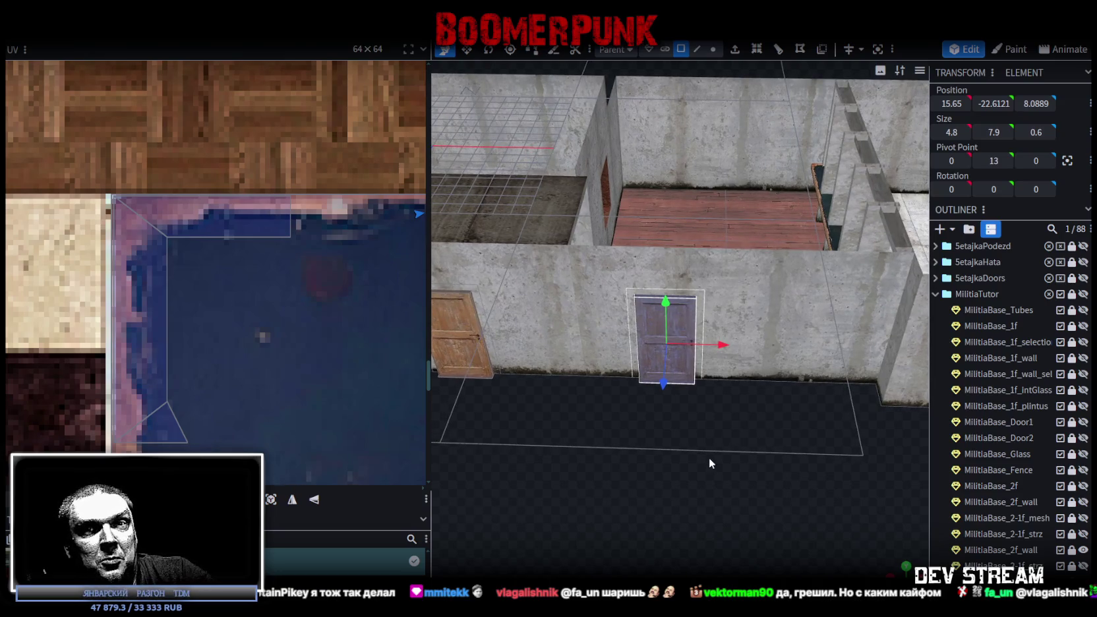
pyautogui.moveTo(709, 458)
pyautogui.mouseDown()
pyautogui.moveTo(778, 420)
pyautogui.moveTo(735, 426)
pyautogui.mouseUp()
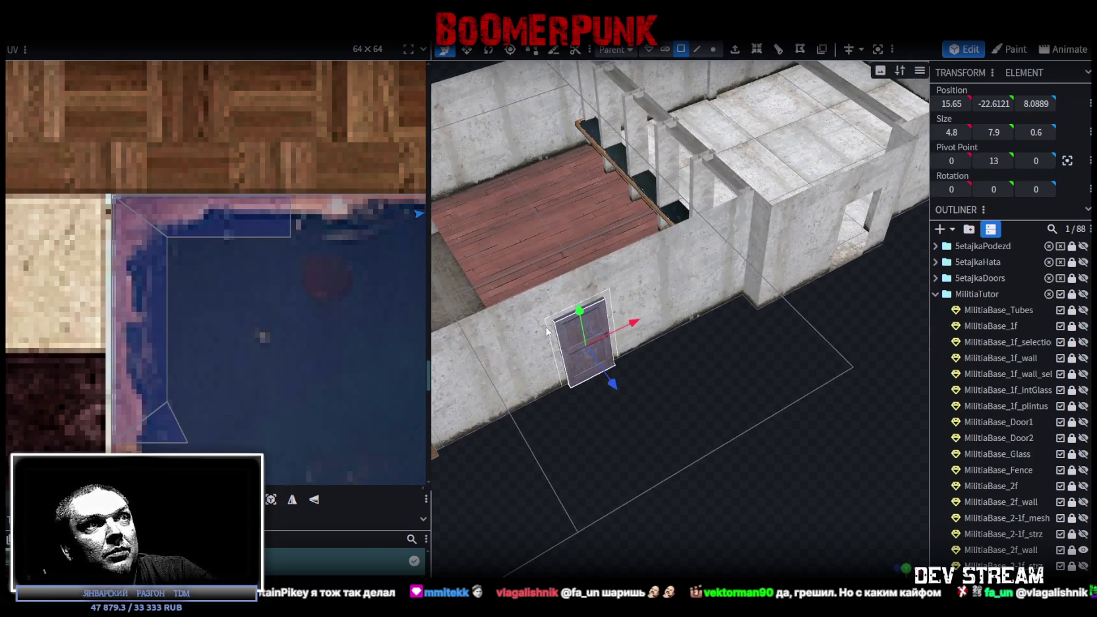
# - Copy the door, paste it as a mesh selection, and move the copy along X to 39.65
pyautogui.rightClick(569, 333)
pyautogui.click(616, 399)
pyautogui.rightClick(575, 342)
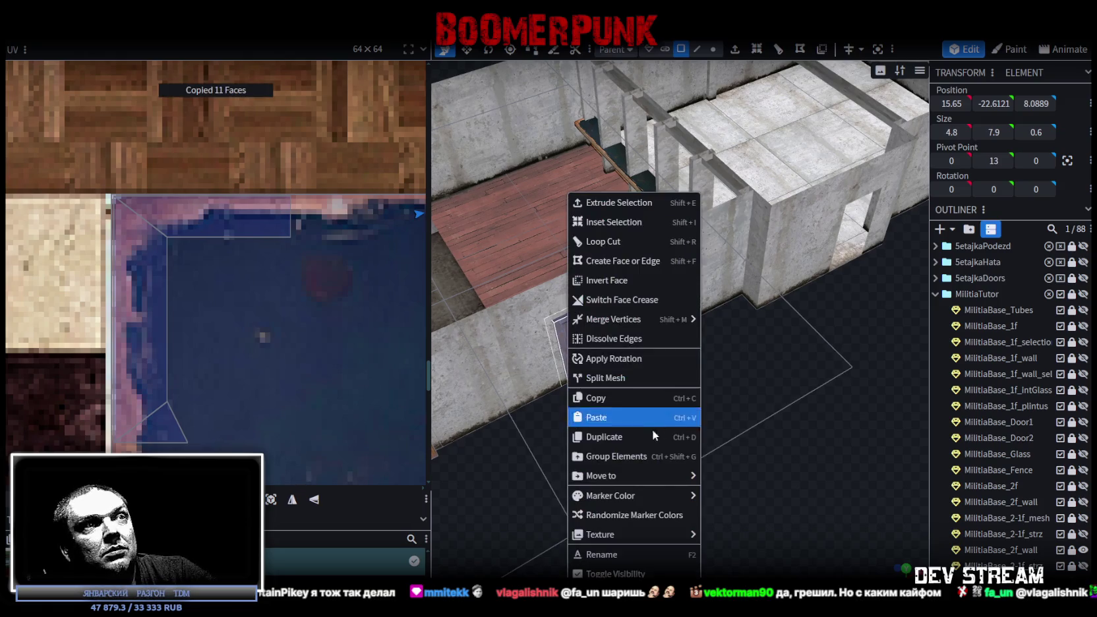
pyautogui.click(673, 419)
pyautogui.click(677, 427)
pyautogui.moveTo(633, 322); pyautogui.dragTo(891, 230)
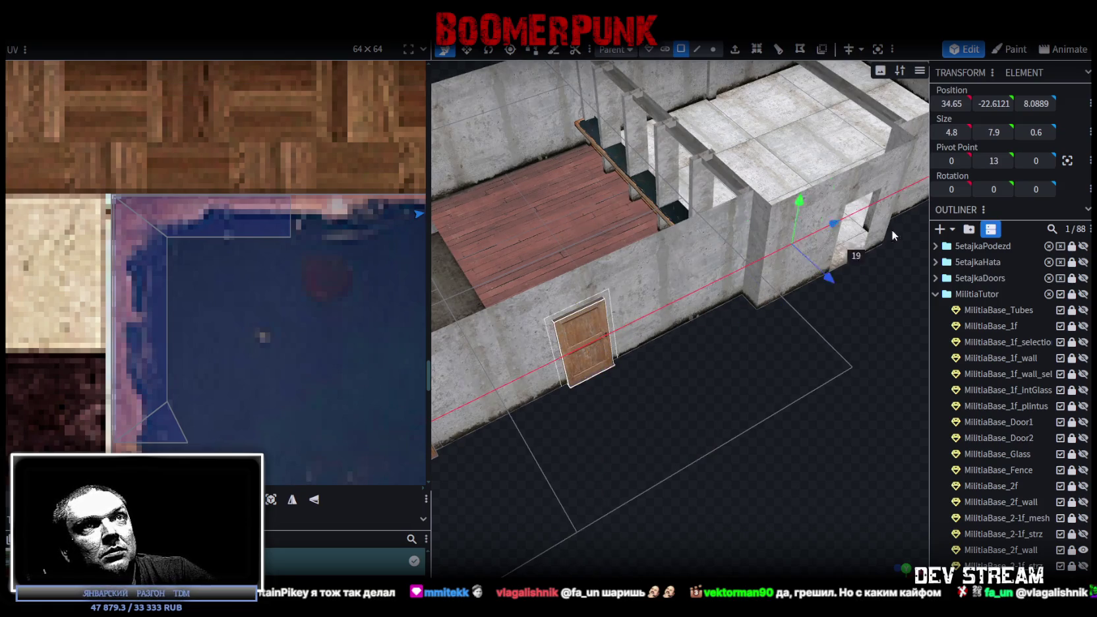
pyautogui.moveTo(903, 327)
pyautogui.mouseDown()
pyautogui.moveTo(756, 465)
pyautogui.moveTo(603, 486)
pyautogui.moveTo(869, 484)
pyautogui.moveTo(671, 289)
pyautogui.moveTo(688, 274)
pyautogui.mouseUp()
pyautogui.scroll(3, 732, 474)
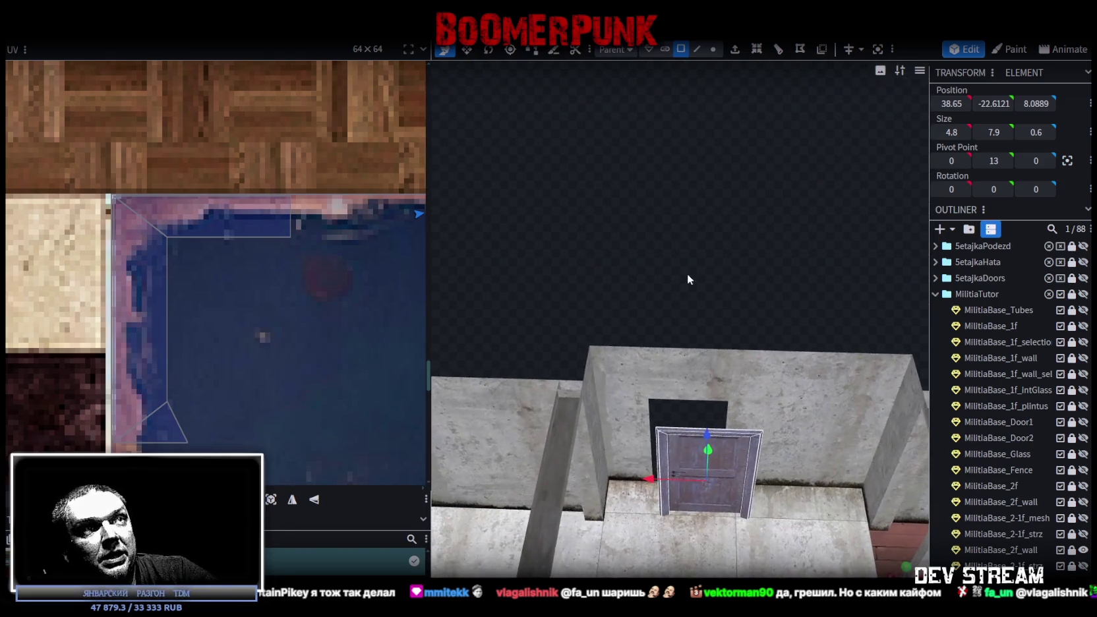
pyautogui.moveTo(645, 477)
pyautogui.mouseDown()
pyautogui.moveTo(611, 264)
pyautogui.moveTo(695, 389)
pyautogui.moveTo(732, 334)
pyautogui.moveTo(604, 329)
pyautogui.mouseUp()
# - Paste another door copy as a mesh selection and move it along X to 57.65
pyautogui.rightClick(651, 194)
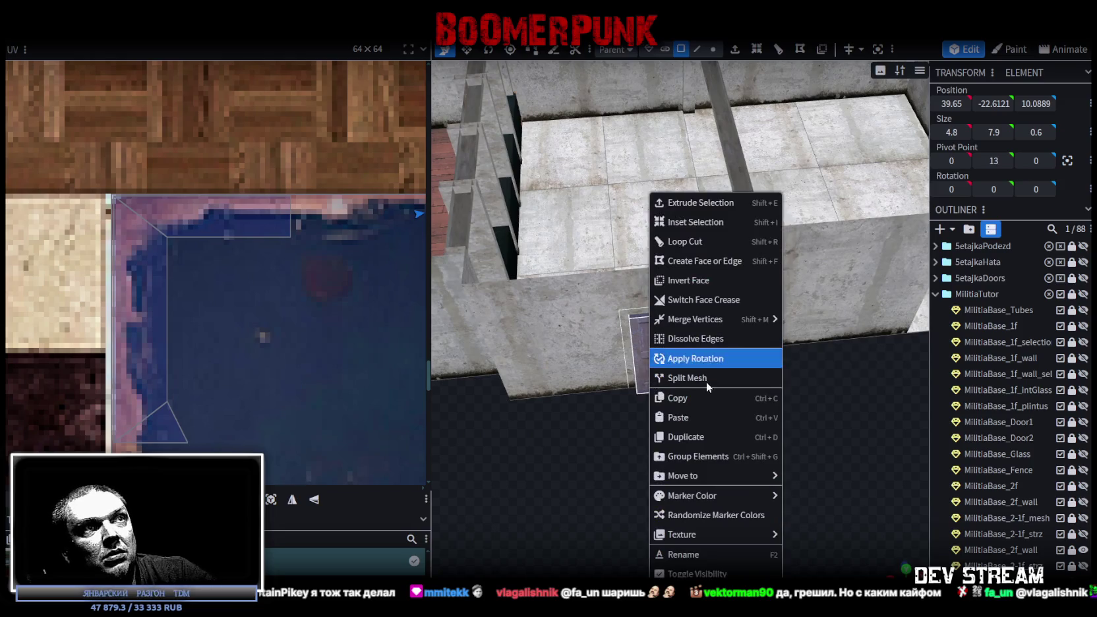
pyautogui.click(707, 418)
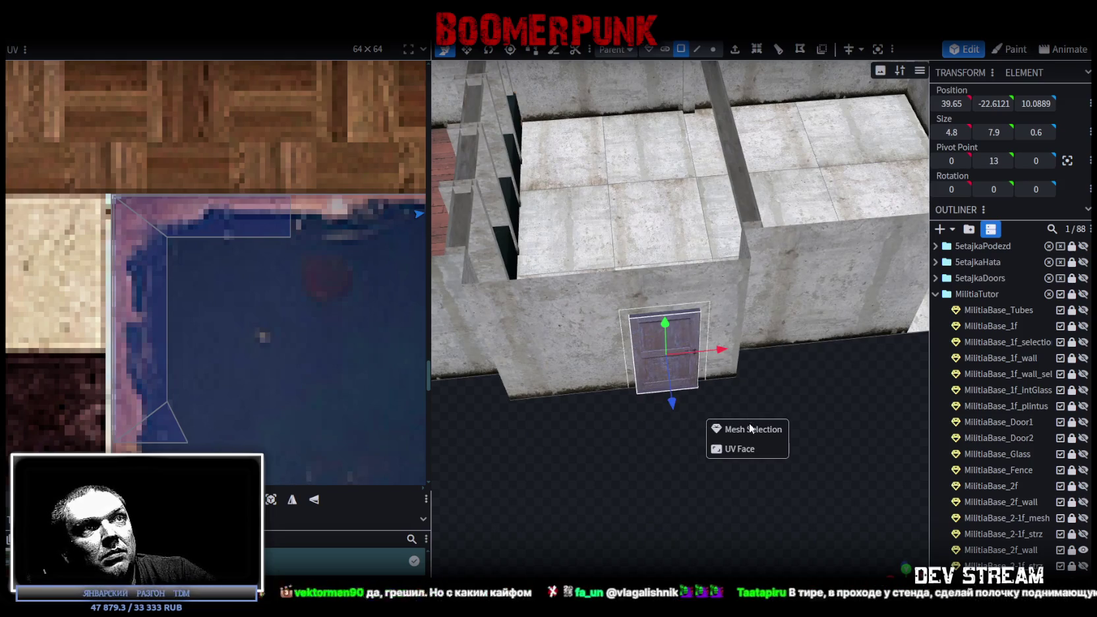
pyautogui.click(725, 427)
pyautogui.moveTo(668, 436)
pyautogui.mouseDown()
pyautogui.moveTo(552, 345)
pyautogui.moveTo(866, 339)
pyautogui.mouseUp()
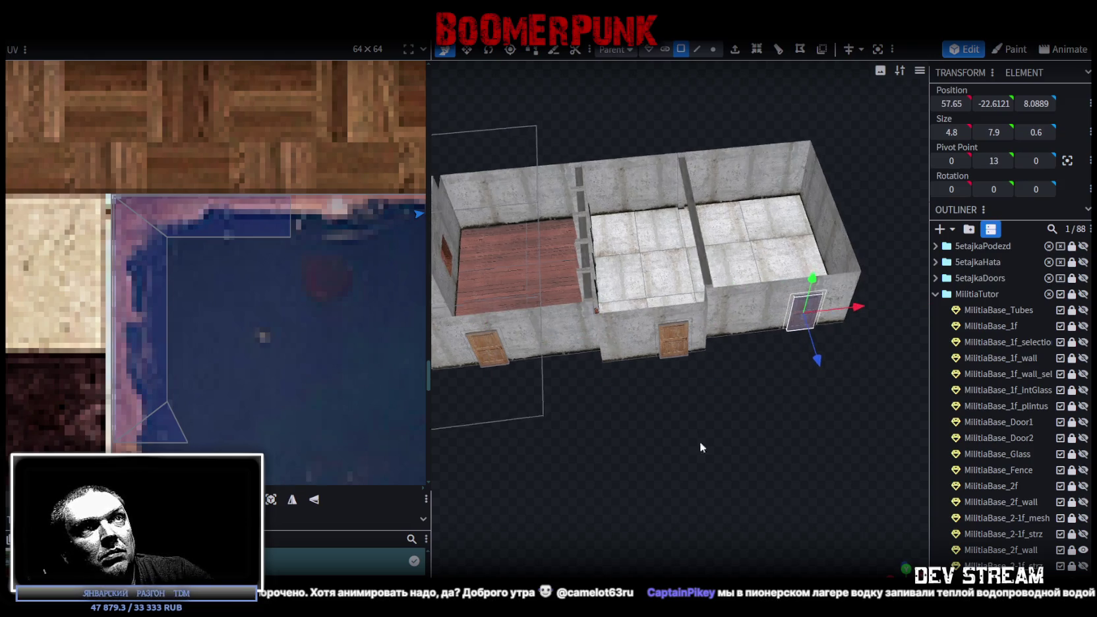
pyautogui.scroll(5, 700, 441)
pyautogui.moveTo(678, 457); pyautogui.dragTo(663, 447)
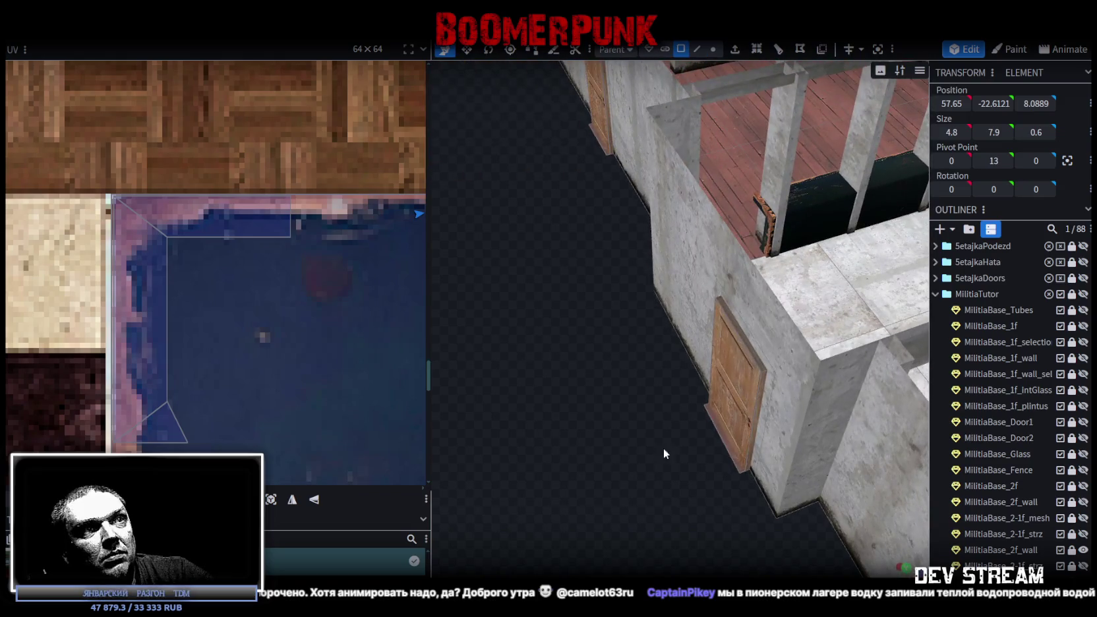
# - Move the first door threshold strip's UV box onto the grey concrete strip of the atlas
pyautogui.click(735, 438)
pyautogui.moveTo(744, 521); pyautogui.dragTo(765, 319)
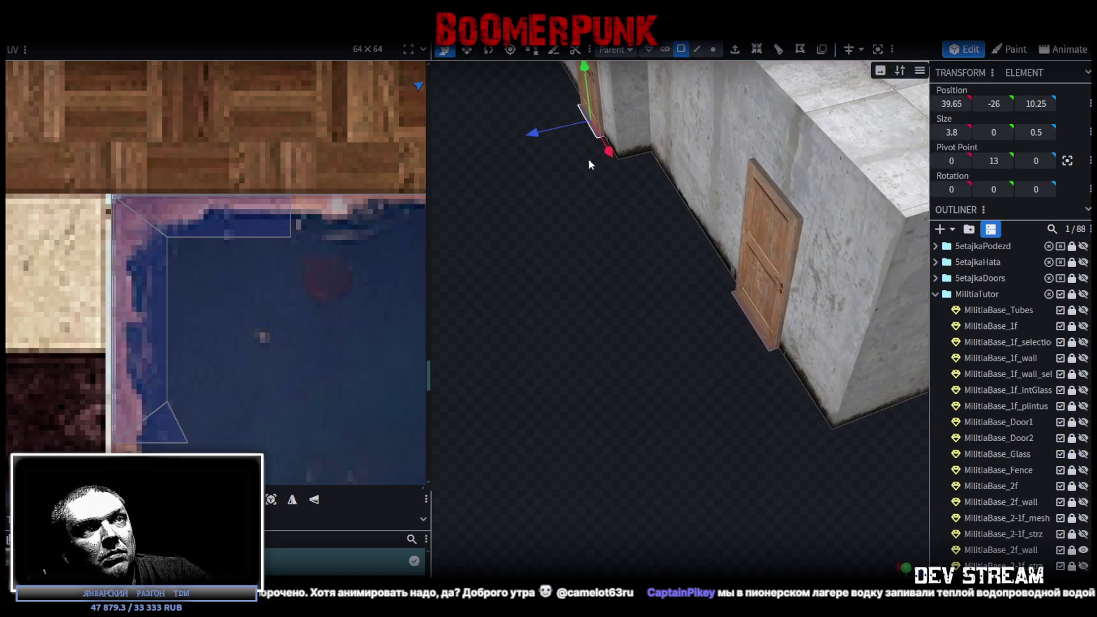
pyautogui.click(756, 333)
pyautogui.scroll(-2, 287, 278)
pyautogui.scroll(-2, 288, 278)
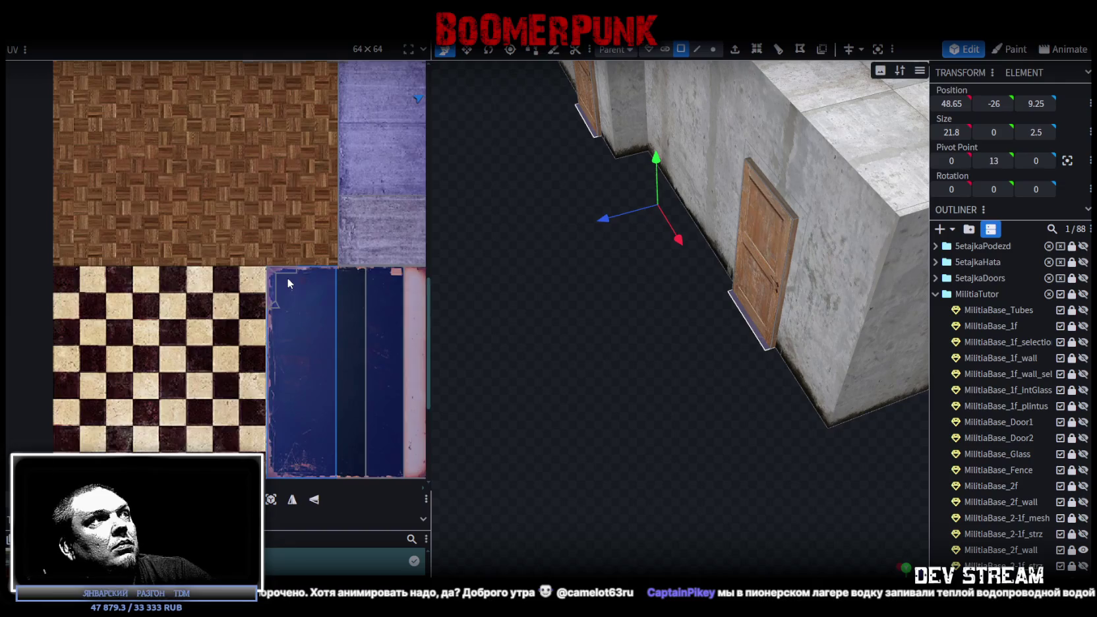
pyautogui.scroll(-2, 296, 267)
pyautogui.hscroll(4, 309, 257)
pyautogui.scroll(2, 309, 257)
pyautogui.scroll(1, 189, 356)
pyautogui.hscroll(-1, 224, 277)
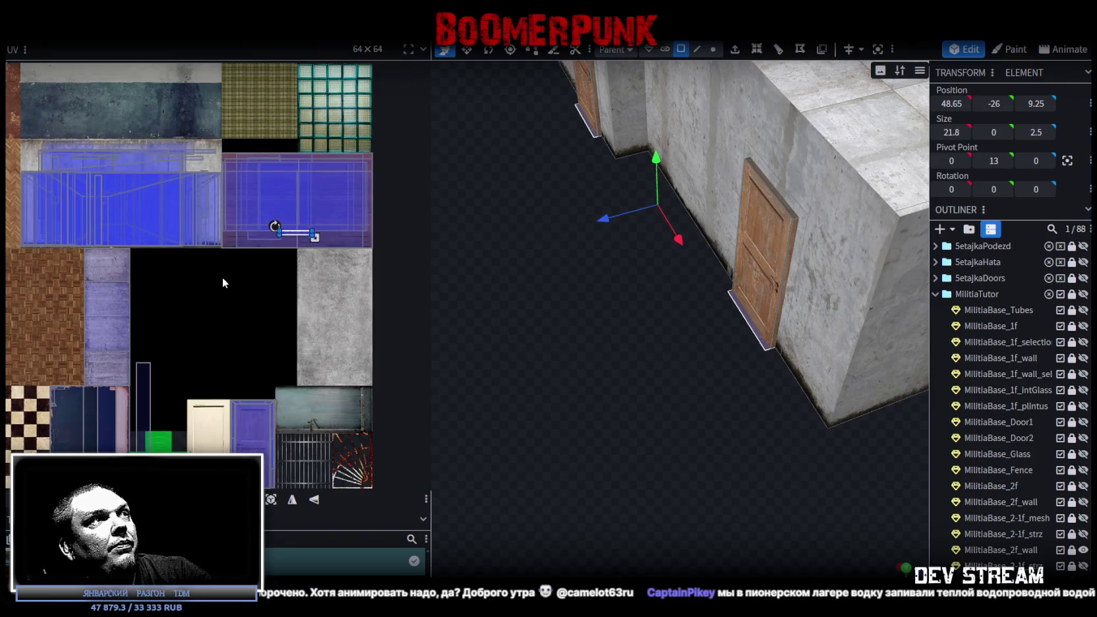
pyautogui.hscroll(-1, 296, 269)
pyautogui.moveTo(348, 239); pyautogui.dragTo(255, 171)
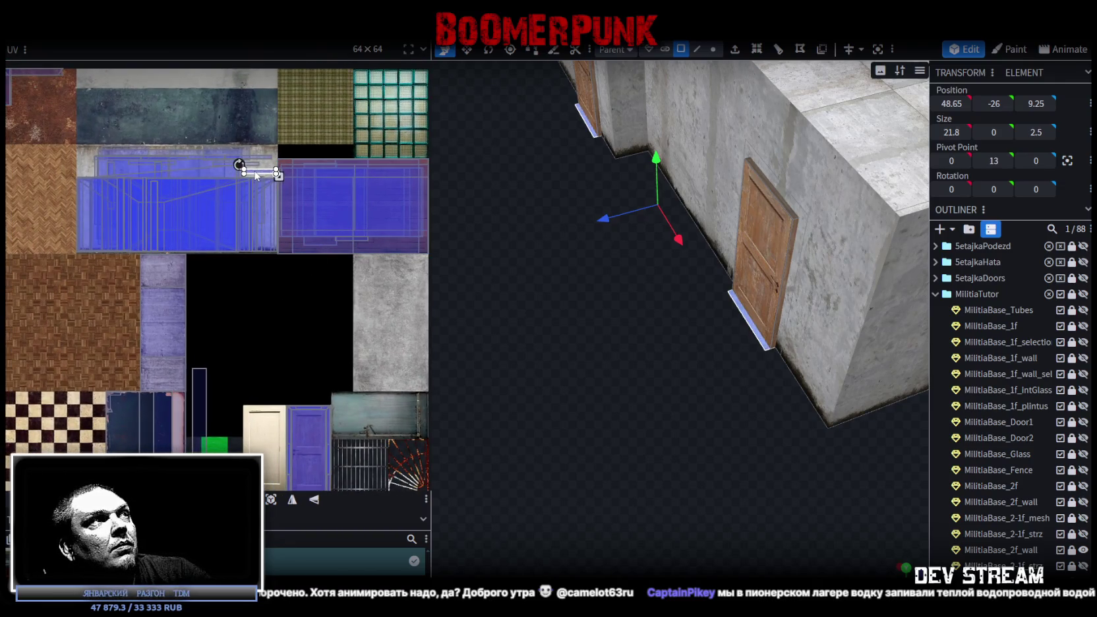
pyautogui.scroll(2, 757, 305)
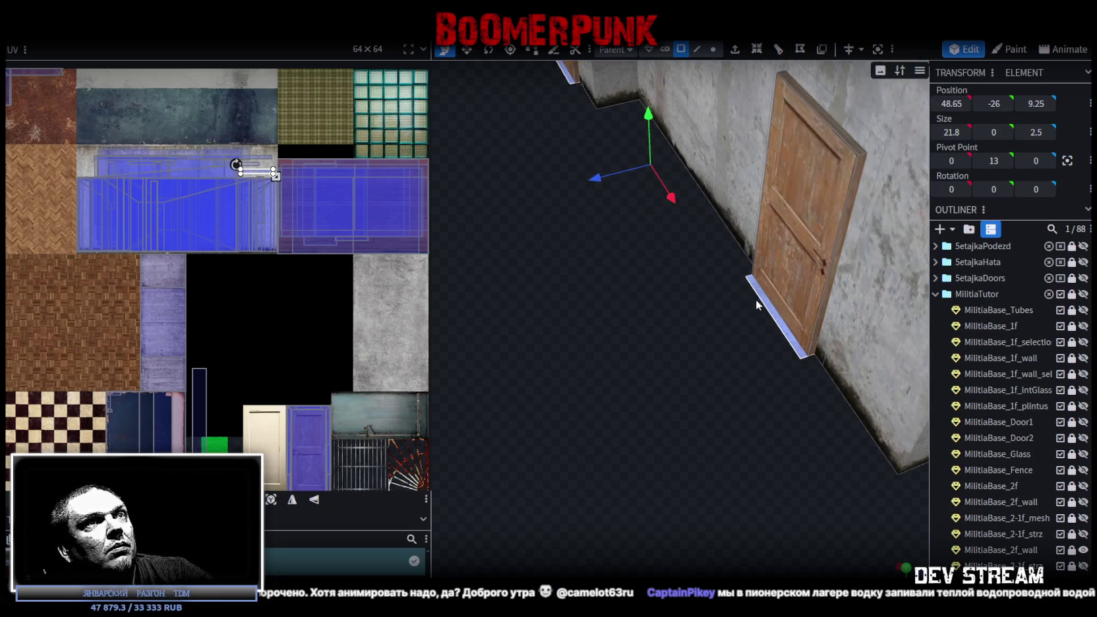
pyautogui.scroll(3, 247, 132)
pyautogui.scroll(2, 247, 132)
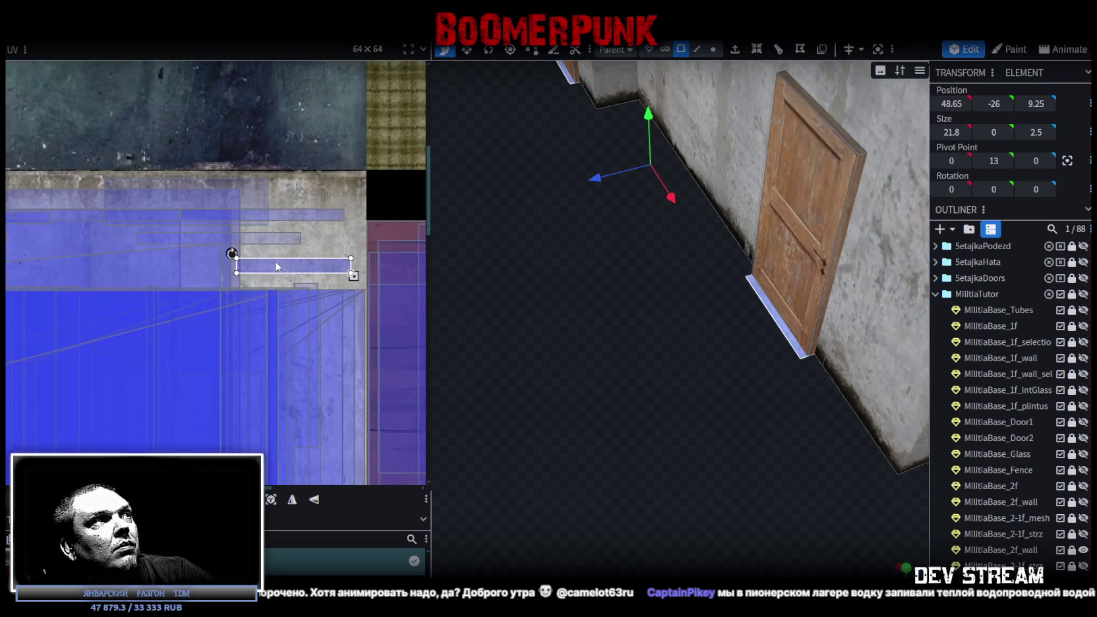
pyautogui.moveTo(288, 272); pyautogui.dragTo(297, 186)
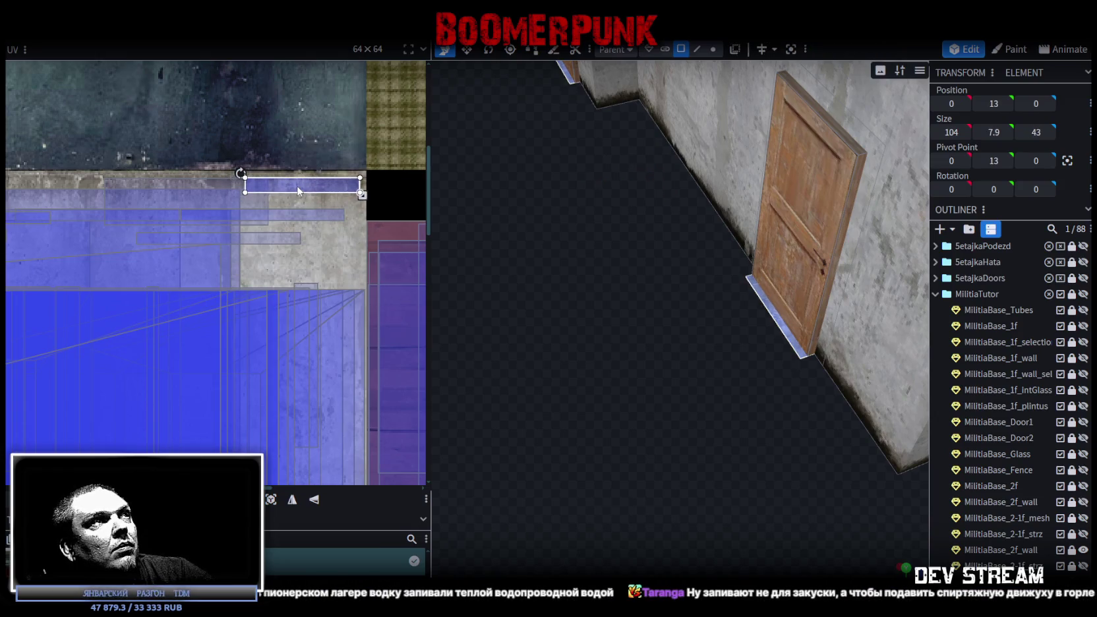
# - Map the far door's threshold strip onto the grey strip too, then deselect everything
pyautogui.click(777, 323)
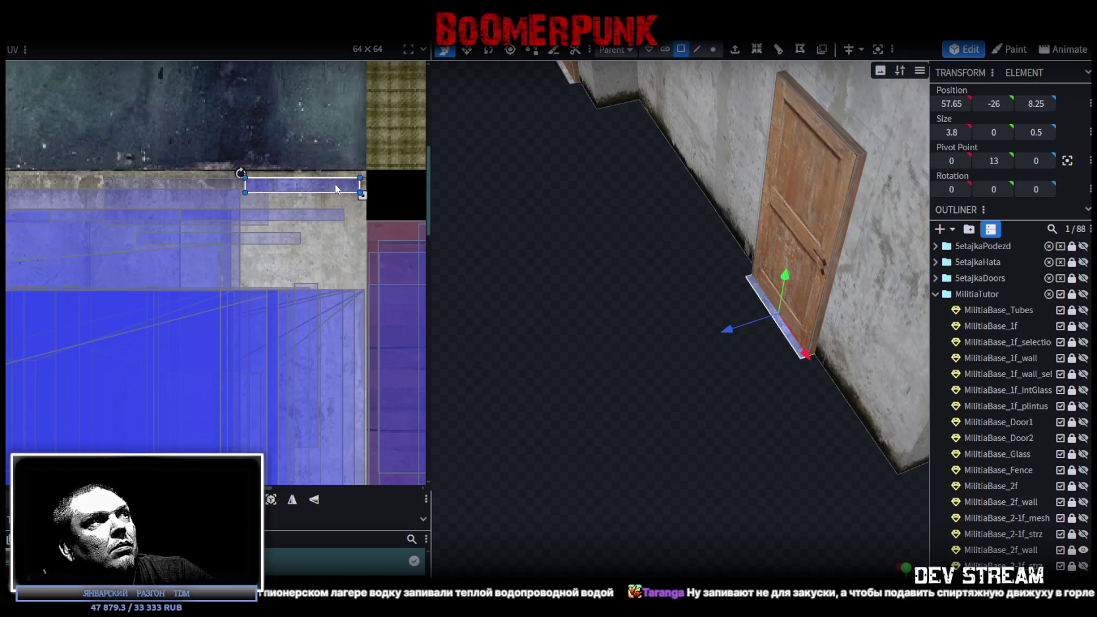
pyautogui.moveTo(157, 223); pyautogui.dragTo(170, 189)
pyautogui.moveTo(501, 396)
pyautogui.mouseDown()
pyautogui.moveTo(549, 431)
pyautogui.moveTo(482, 433)
pyautogui.mouseUp()
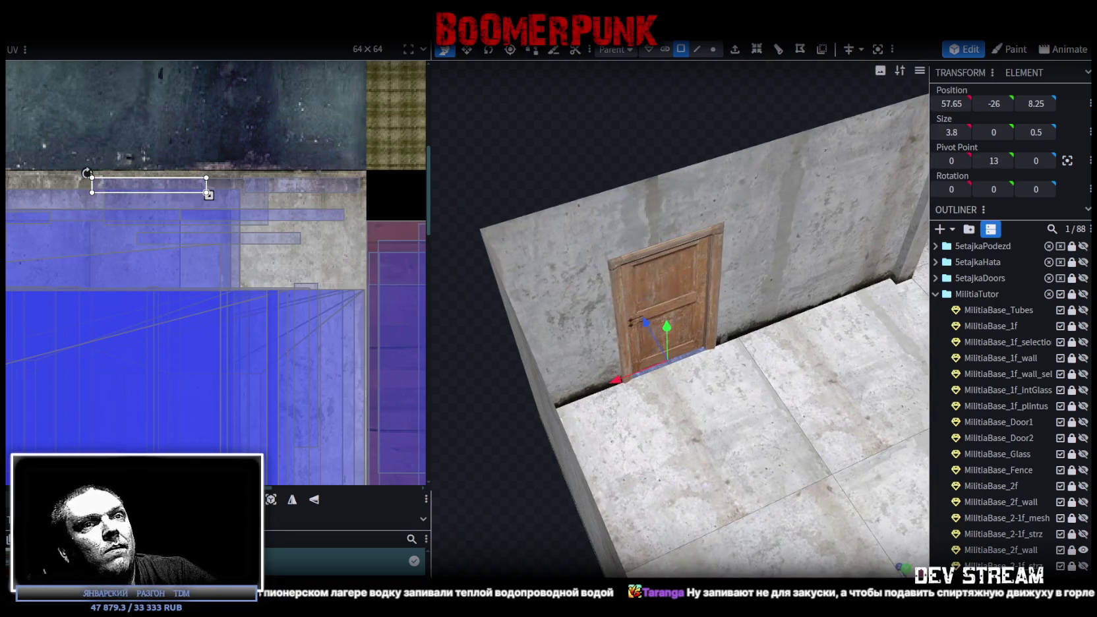
pyautogui.scroll(-5, 1009, 396)
pyautogui.click(648, 300)
pyautogui.moveTo(648, 299)
pyautogui.mouseDown()
pyautogui.moveTo(490, 158)
pyautogui.moveTo(497, 143)
pyautogui.moveTo(420, 138)
pyautogui.moveTo(471, 186)
pyautogui.mouseUp()
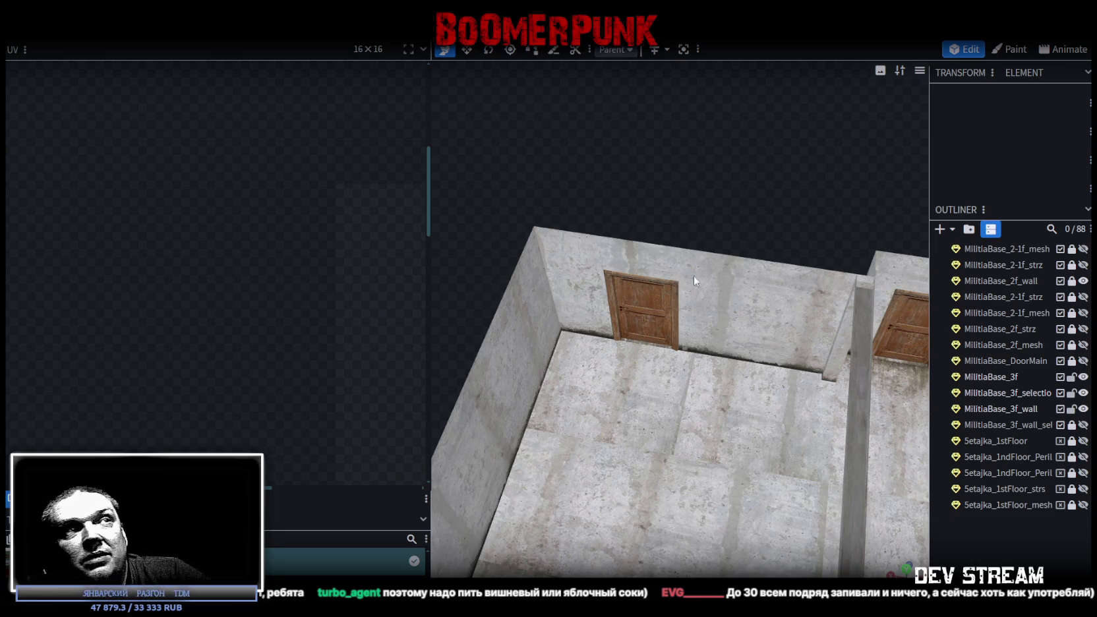
# - Select the 3f mesh, switch to Edge mode and pick the railing plank's end edge
pyautogui.scroll(-5, 693, 275)
pyautogui.moveTo(693, 275)
pyautogui.mouseDown()
pyautogui.moveTo(707, 277)
pyautogui.moveTo(613, 475)
pyautogui.moveTo(714, 508)
pyautogui.moveTo(612, 393)
pyautogui.moveTo(675, 396)
pyautogui.moveTo(620, 426)
pyautogui.moveTo(607, 396)
pyautogui.moveTo(769, 403)
pyautogui.mouseUp()
pyautogui.scroll(5, 715, 508)
pyautogui.click(769, 403)
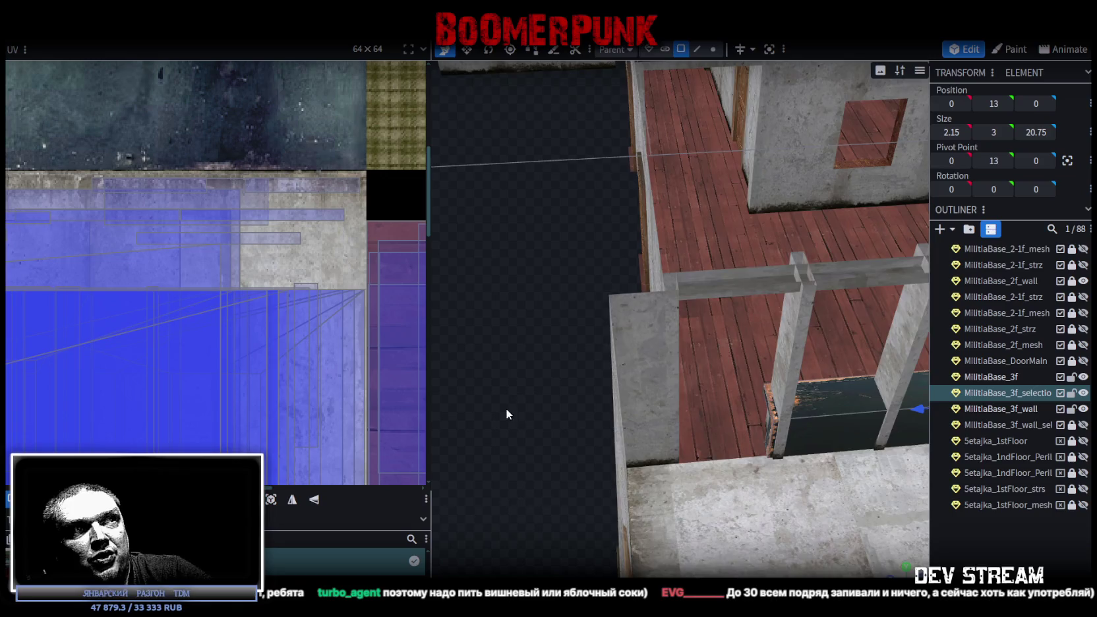
pyautogui.moveTo(507, 414)
pyautogui.mouseDown()
pyautogui.moveTo(786, 419)
pyautogui.moveTo(744, 496)
pyautogui.moveTo(605, 428)
pyautogui.mouseUp()
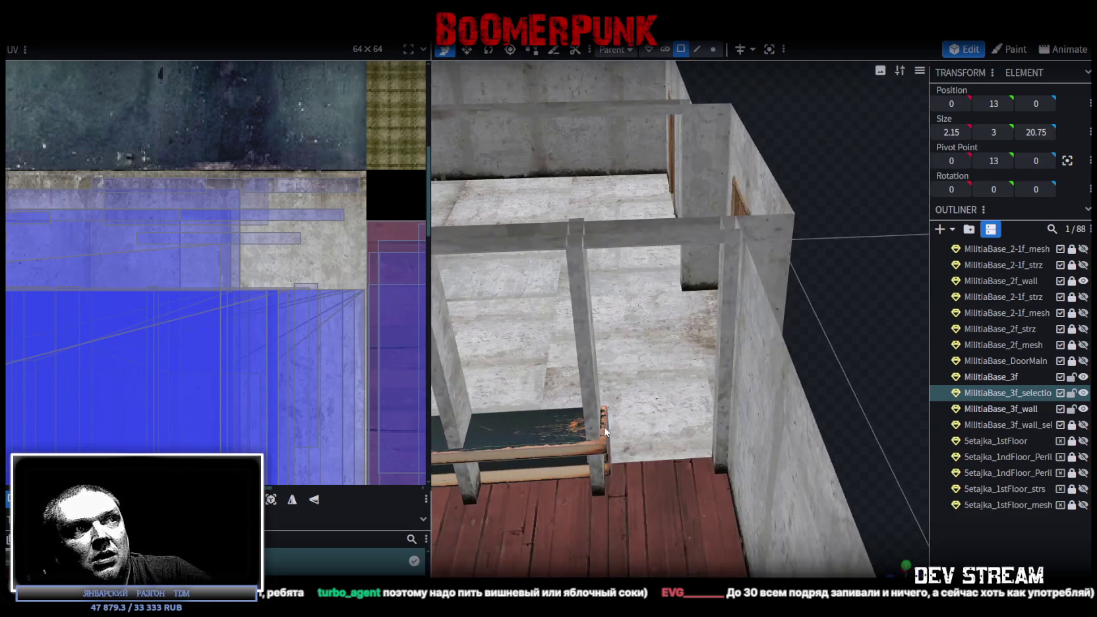
pyautogui.click(604, 426)
pyautogui.moveTo(878, 356)
pyautogui.mouseDown()
pyautogui.moveTo(840, 371)
pyautogui.moveTo(696, 134)
pyautogui.mouseUp()
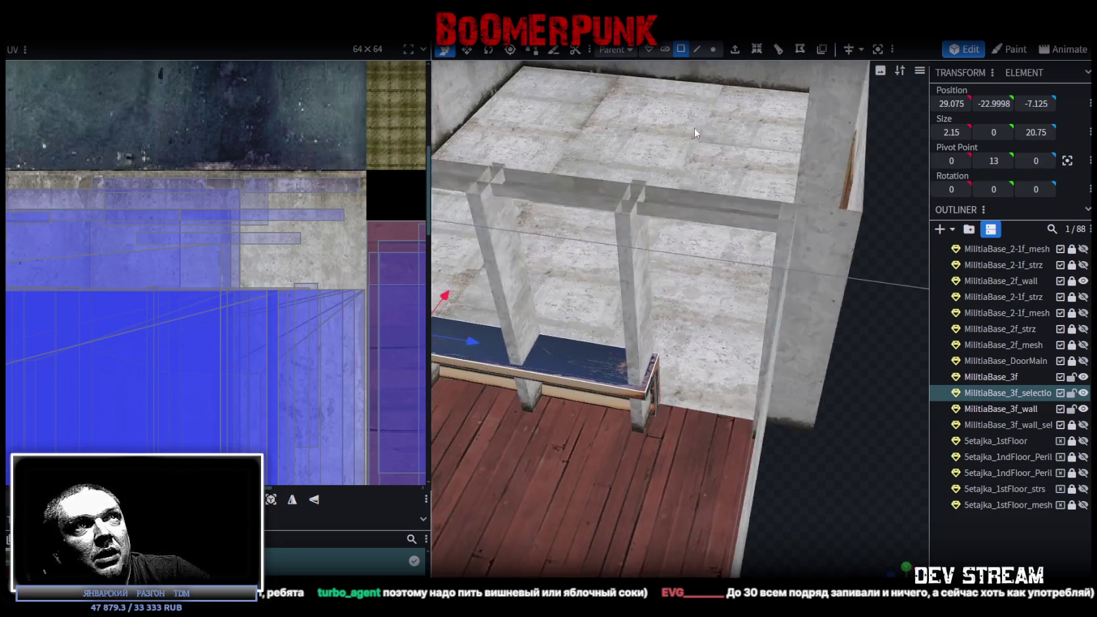
pyautogui.click(697, 49)
pyautogui.click(643, 370)
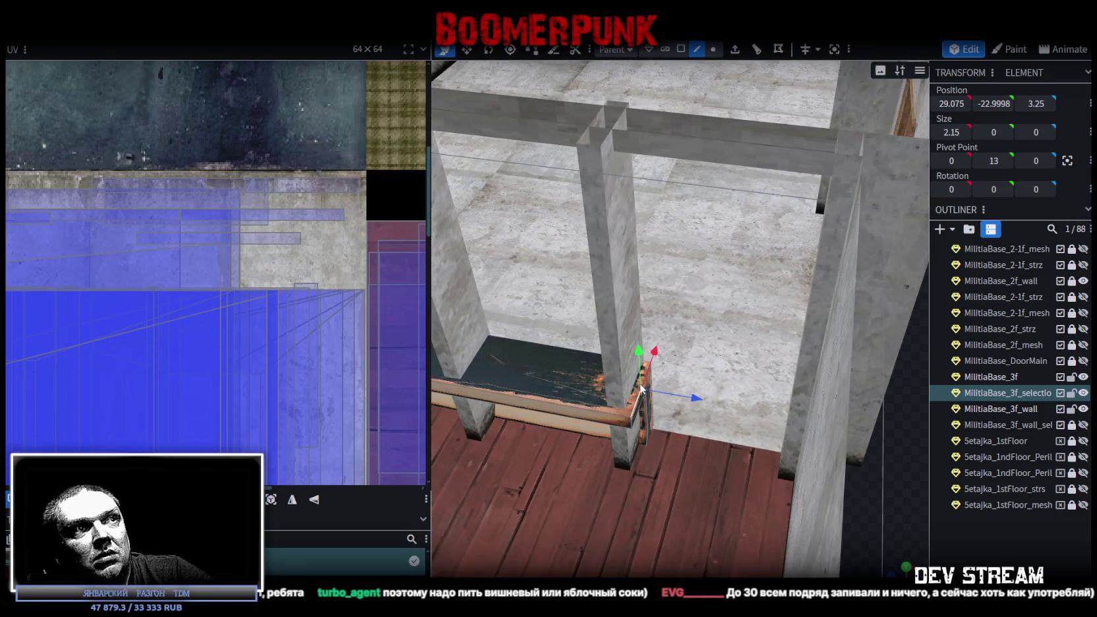
pyautogui.moveTo(829, 432)
pyautogui.mouseDown()
pyautogui.moveTo(851, 431)
pyautogui.moveTo(862, 406)
pyautogui.moveTo(854, 417)
pyautogui.mouseUp()
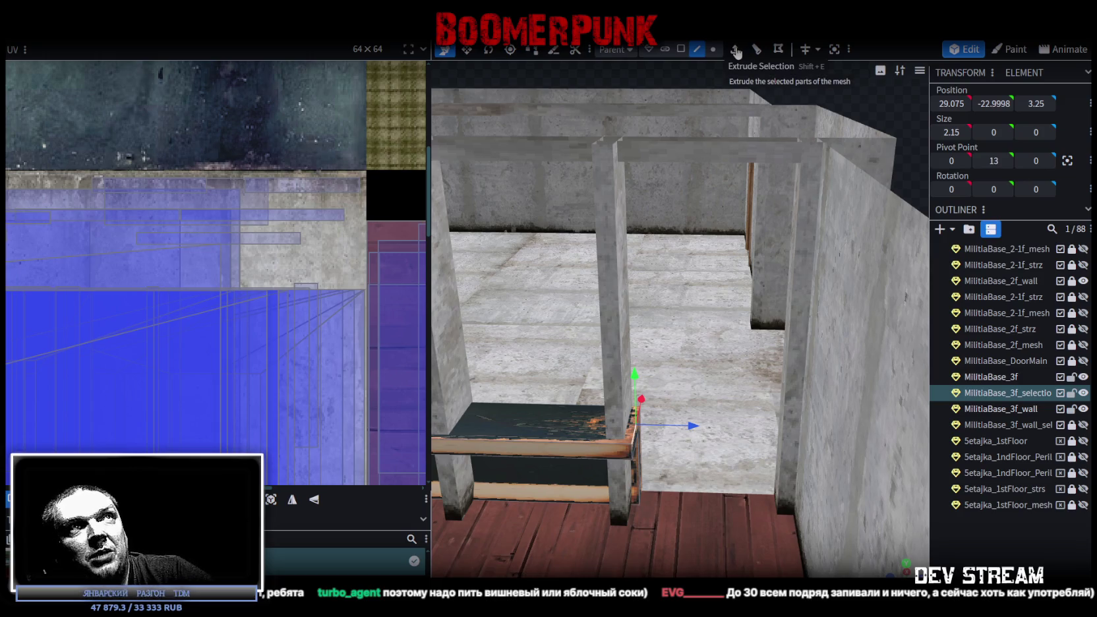
# - Extrude the plank end's floor face with an extend length of 4.2
pyautogui.click(737, 52)
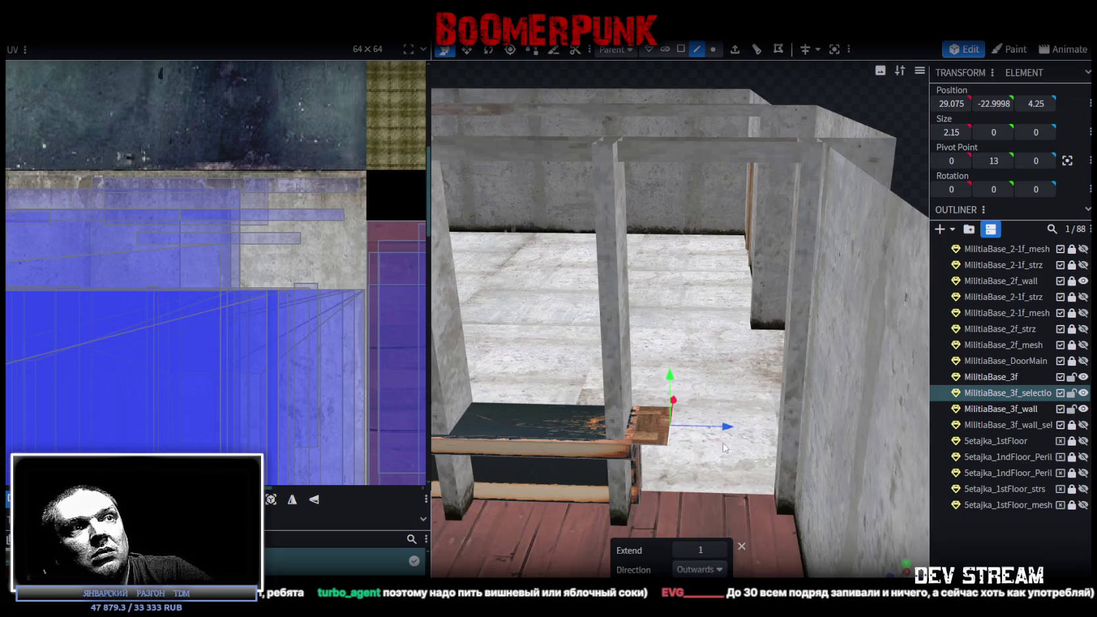
pyautogui.click(722, 550)
pyautogui.click(722, 550)
pyautogui.click(721, 550)
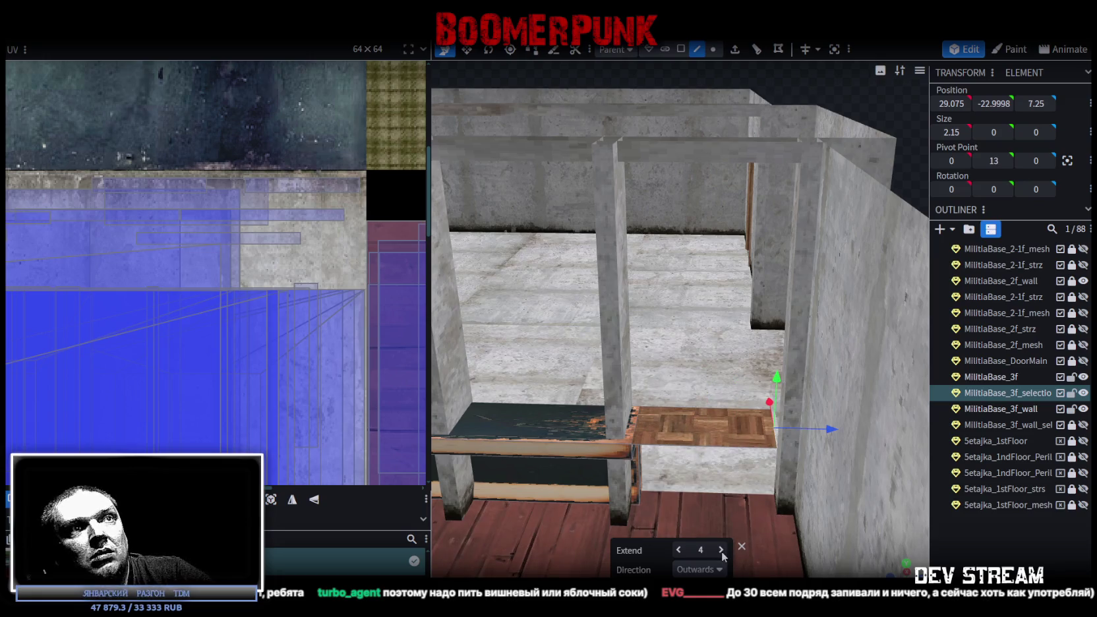
pyautogui.keyDown('shift'); pyautogui.click(722, 550); pyautogui.keyUp('shift')
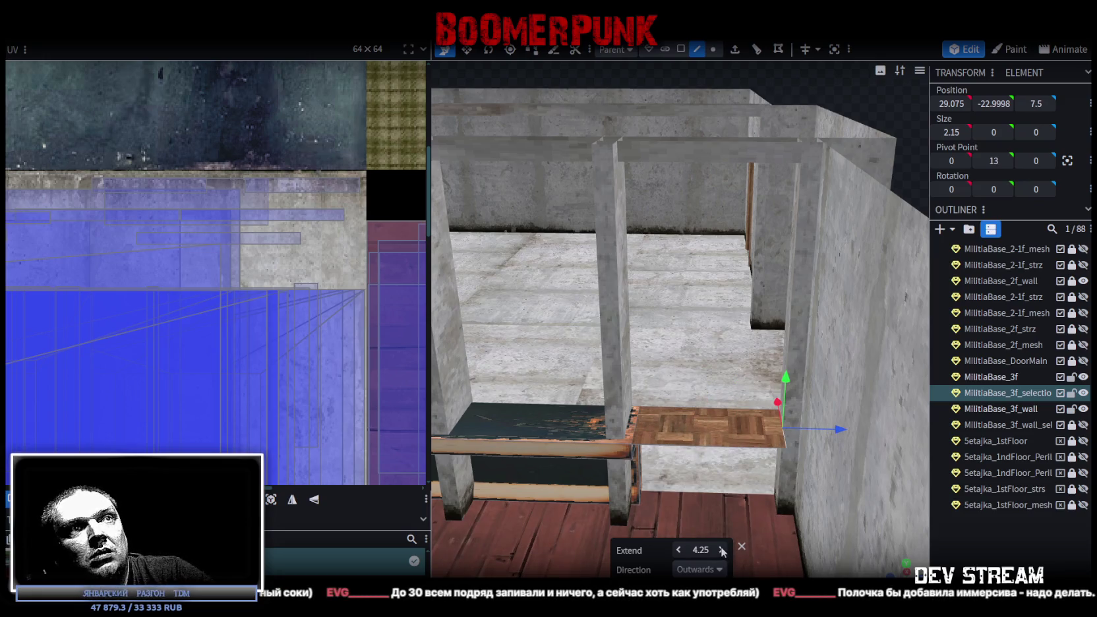
pyautogui.moveTo(858, 237); pyautogui.dragTo(898, 277)
pyautogui.scroll(3, 897, 274)
pyautogui.scroll(3, 876, 345)
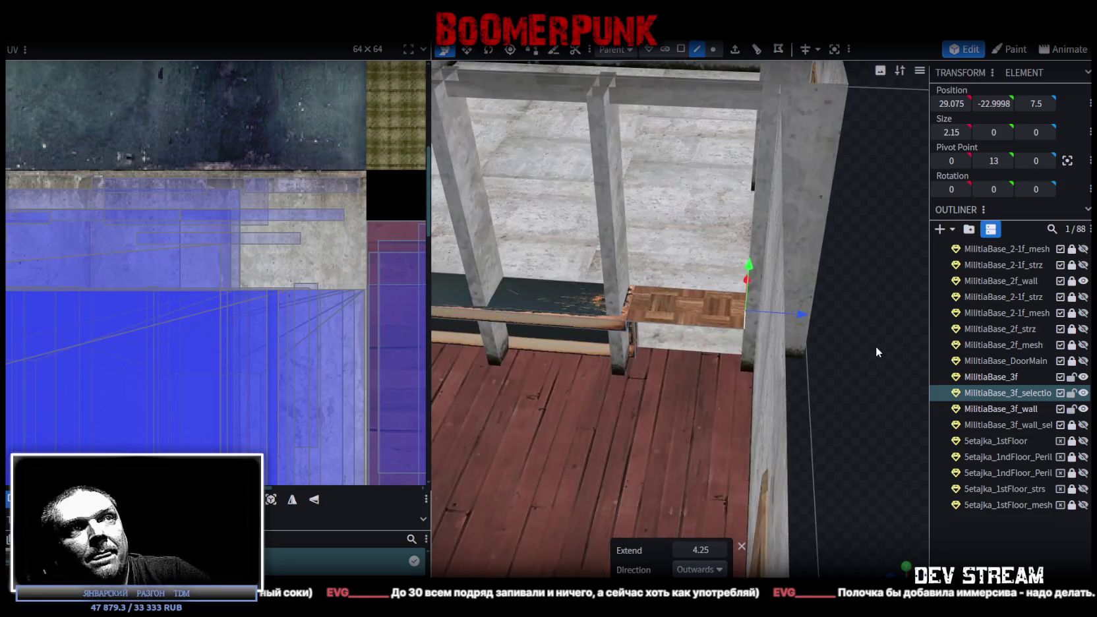
pyautogui.scroll(3, 878, 360)
pyautogui.scroll(2, 878, 360)
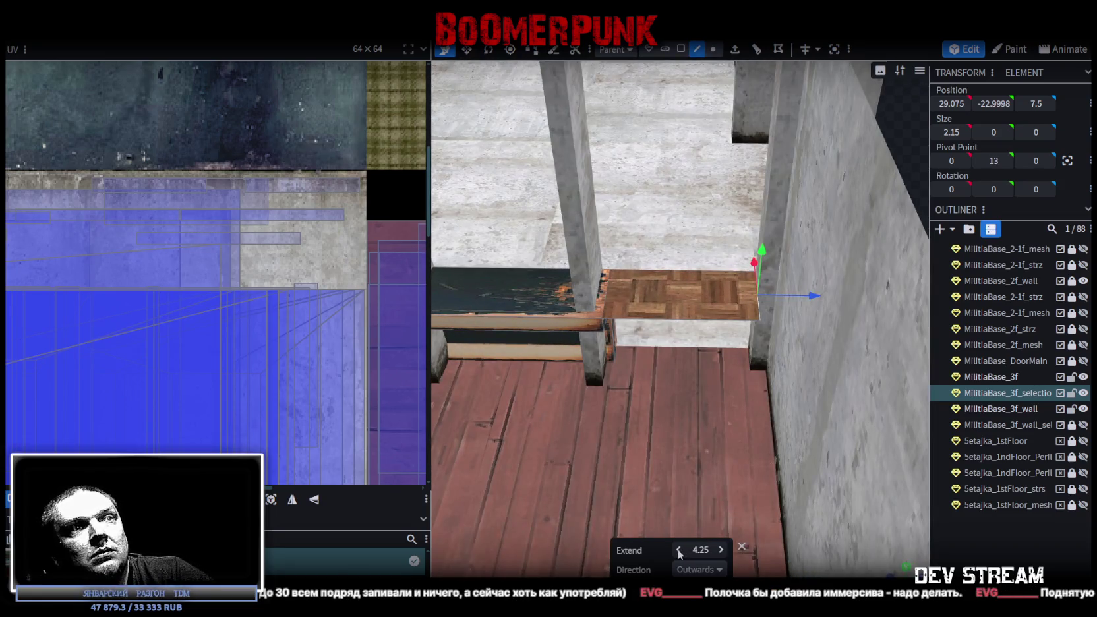
pyautogui.keyDown('shift'); pyautogui.click(678, 550); pyautogui.keyUp('shift')
pyautogui.keyDown('ctrl'); pyautogui.click(721, 550); pyautogui.keyUp('ctrl')
pyautogui.keyDown('ctrl'); pyautogui.click(722, 550); pyautogui.keyUp('ctrl')
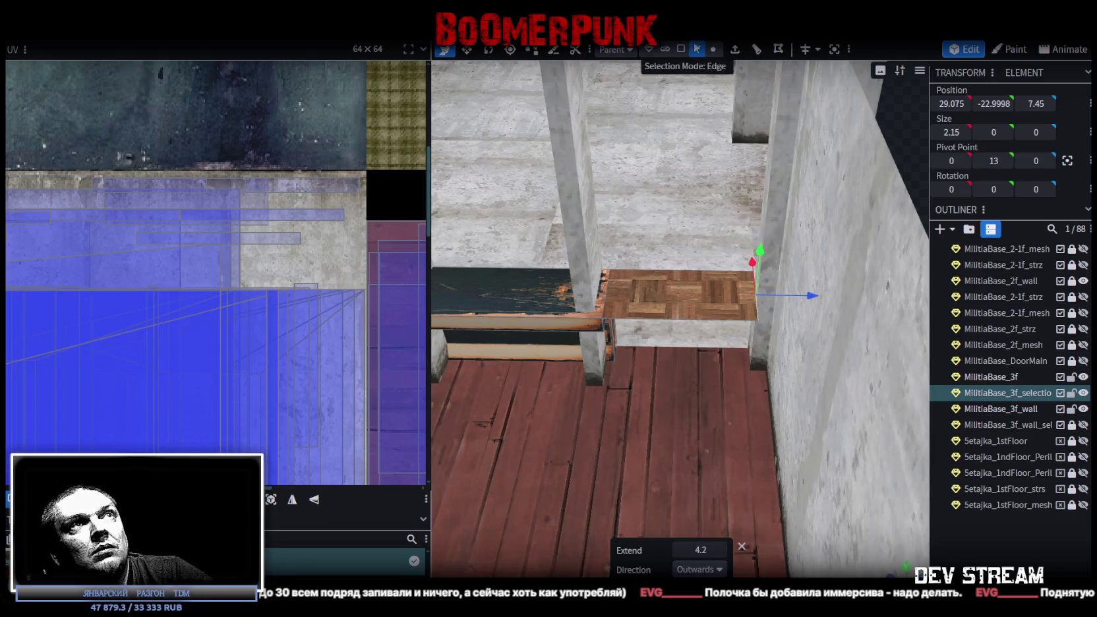
# - Copy the extruded face into a separate shelf element
pyautogui.click(682, 48)
pyautogui.click(670, 291)
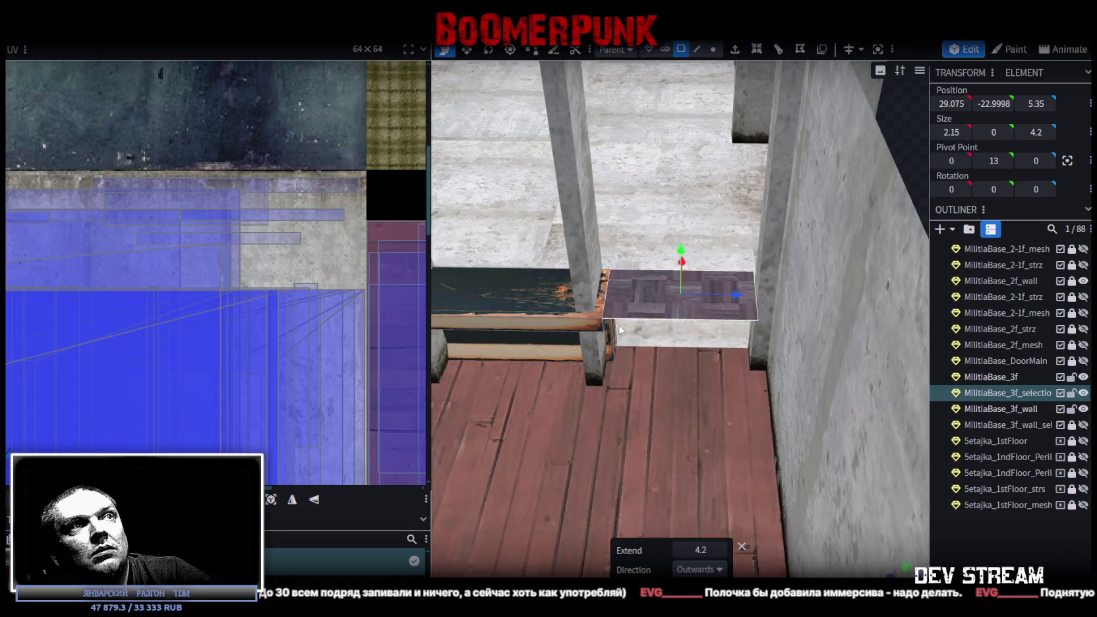
pyautogui.moveTo(686, 330); pyautogui.dragTo(652, 300)
pyautogui.rightClick(652, 299)
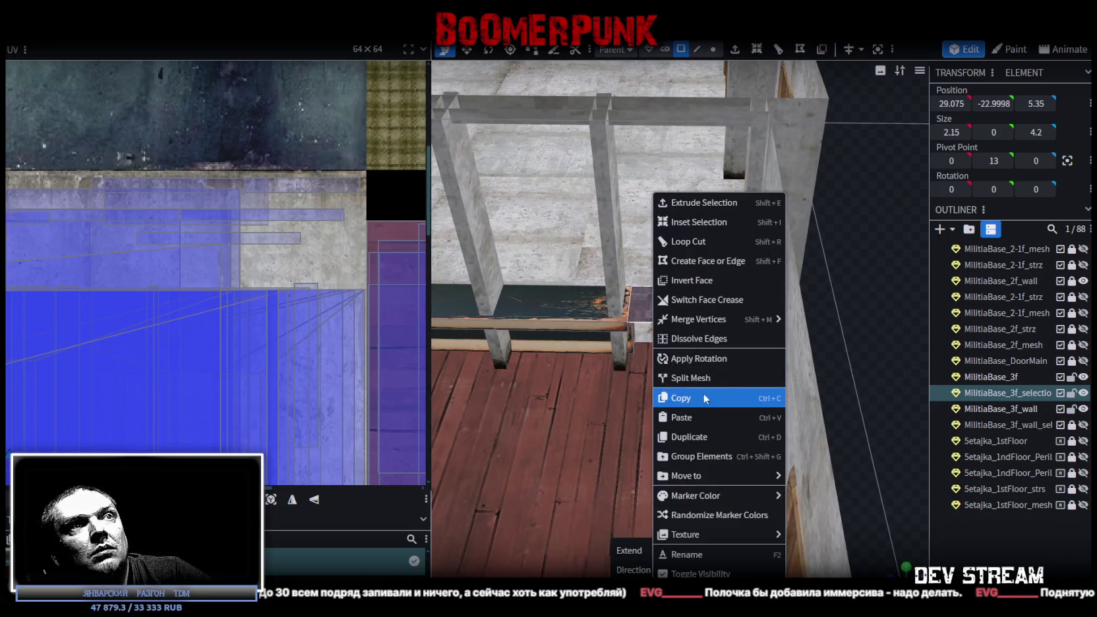
pyautogui.click(703, 394)
pyautogui.moveTo(862, 340)
pyautogui.mouseDown()
pyautogui.moveTo(842, 351)
pyautogui.moveTo(859, 358)
pyautogui.mouseUp()
pyautogui.scroll(3, 859, 358)
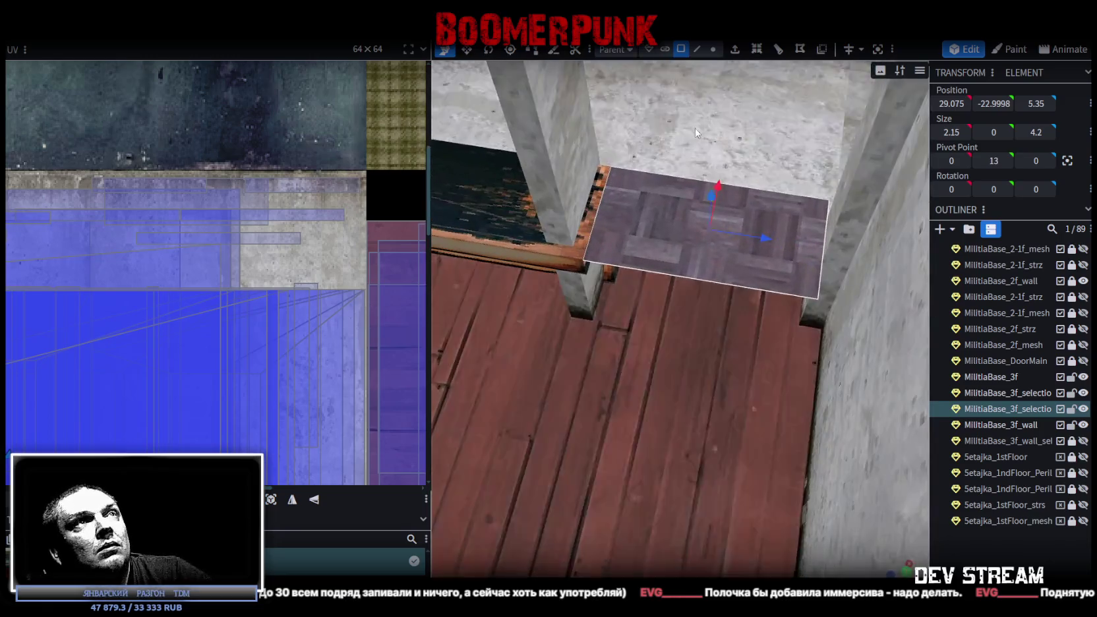
# - Narrow the new shelf to 1.8 wide by pulling its front edge back
pyautogui.click(698, 51)
pyautogui.click(675, 275)
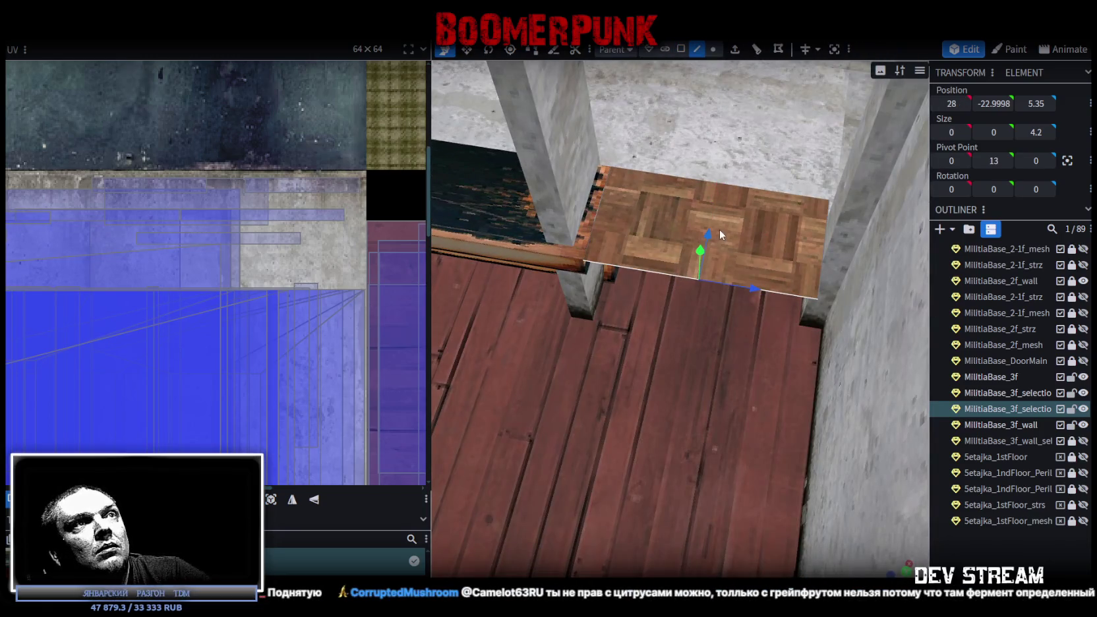
pyautogui.moveTo(710, 236); pyautogui.dragTo(712, 228)
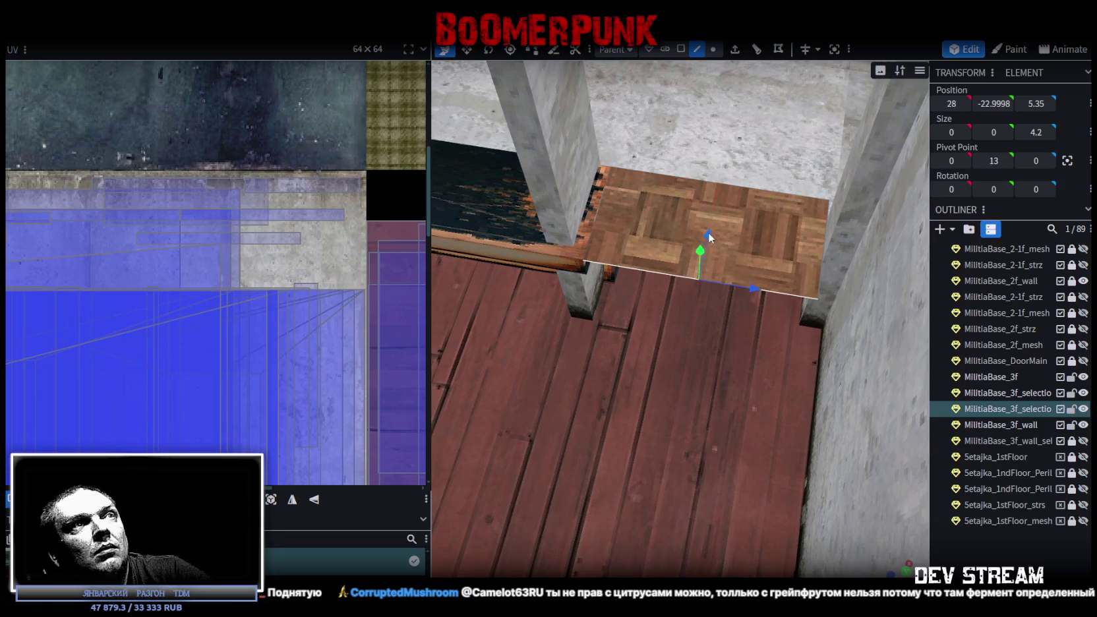
pyautogui.moveTo(712, 227); pyautogui.dragTo(733, 142)
pyautogui.scroll(-2, 722, 301)
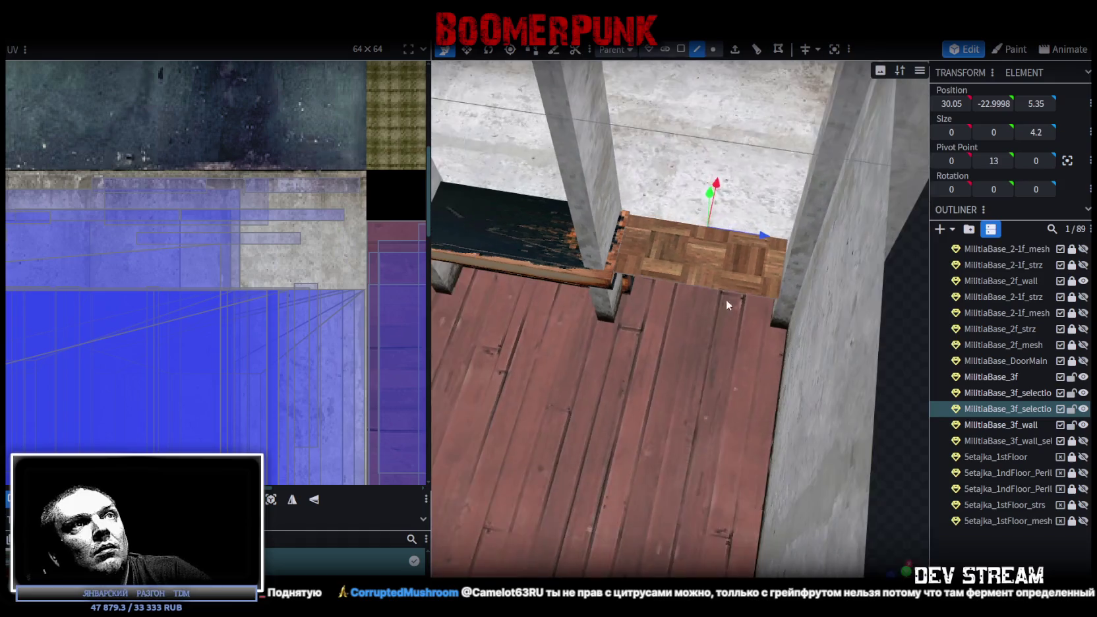
pyautogui.click(680, 49)
pyautogui.click(700, 235)
pyautogui.moveTo(699, 235)
pyautogui.mouseDown()
pyautogui.moveTo(755, 457)
pyautogui.moveTo(843, 360)
pyautogui.moveTo(598, 368)
pyautogui.moveTo(679, 295)
pyautogui.mouseUp()
pyautogui.scroll(3, 559, 482)
# - Center the shelf's pivot and reselect its whole face in top-down view
pyautogui.click(546, 483)
pyautogui.moveTo(587, 496)
pyautogui.mouseDown()
pyautogui.moveTo(665, 412)
pyautogui.moveTo(735, 551)
pyautogui.mouseUp()
pyautogui.scroll(-5, 736, 551)
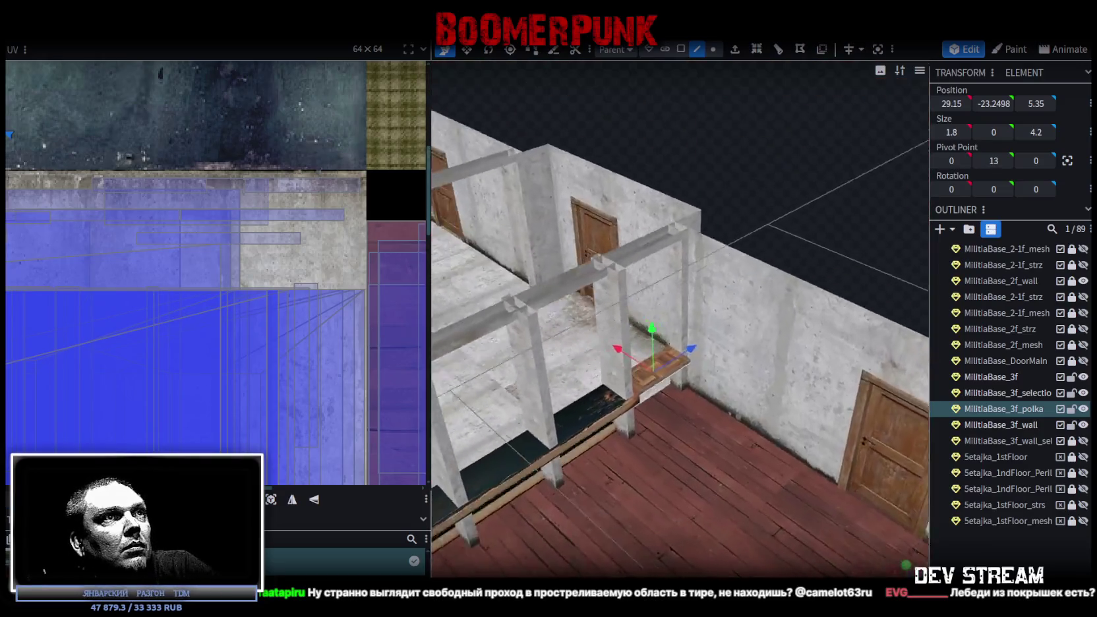
pyautogui.scroll(5, 677, 514)
pyautogui.moveTo(677, 514); pyautogui.dragTo(500, 448)
pyautogui.click(454, 467)
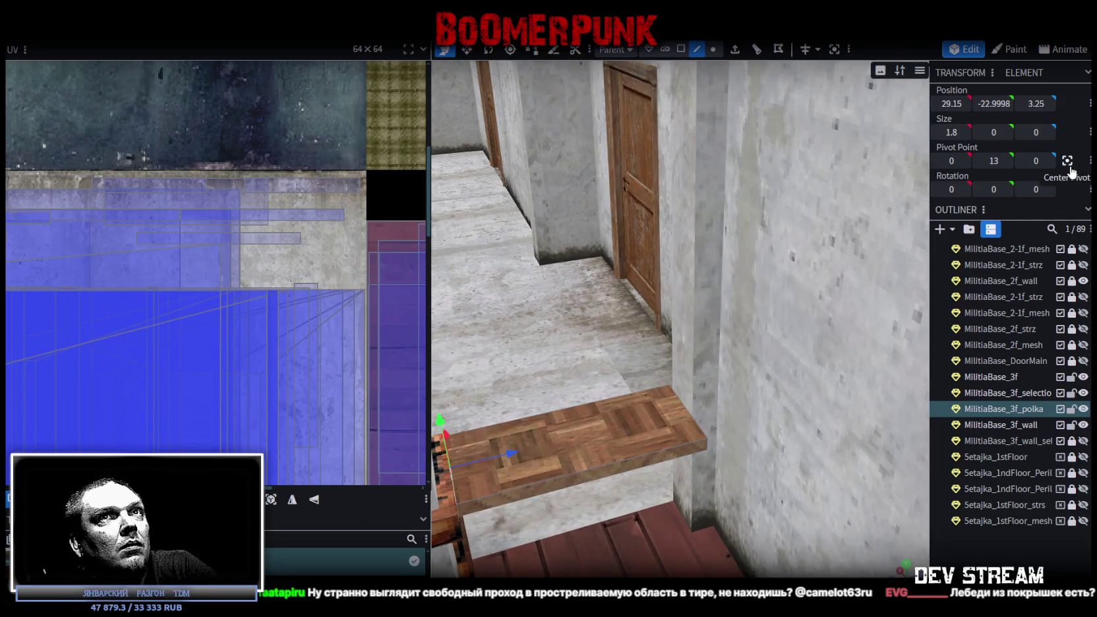
pyautogui.click(1068, 160)
pyautogui.click(680, 49)
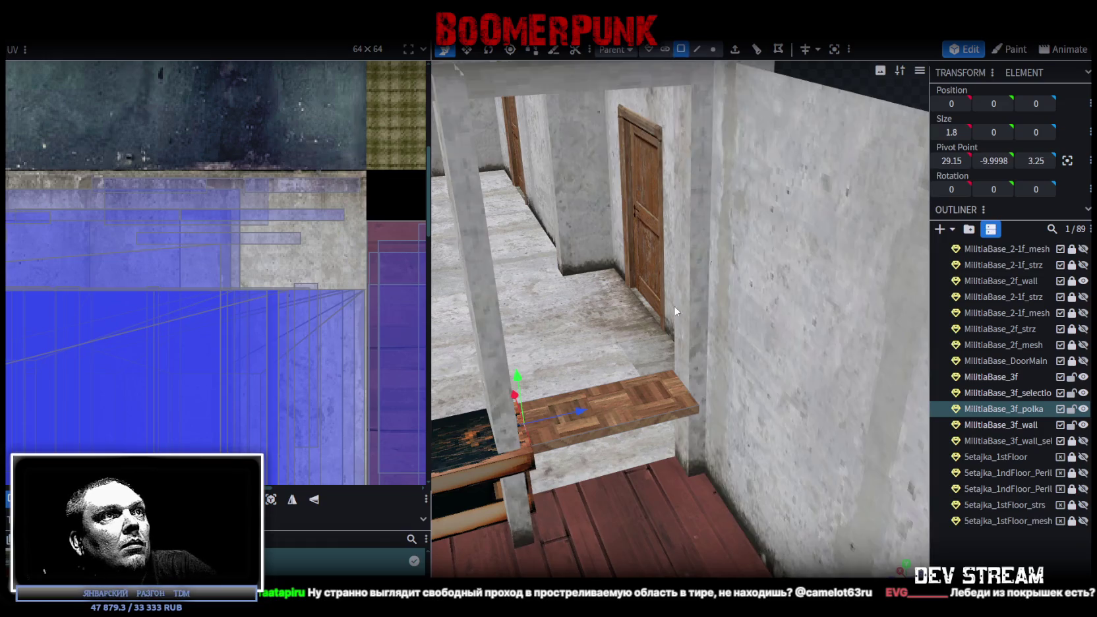
pyautogui.click(635, 414)
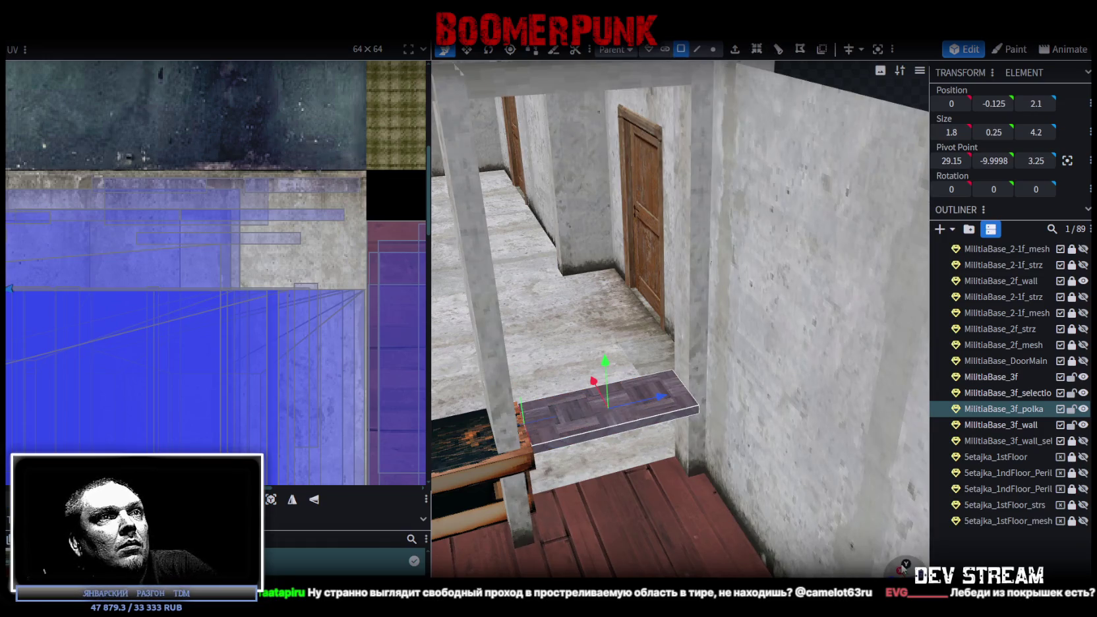
pyautogui.click(906, 565)
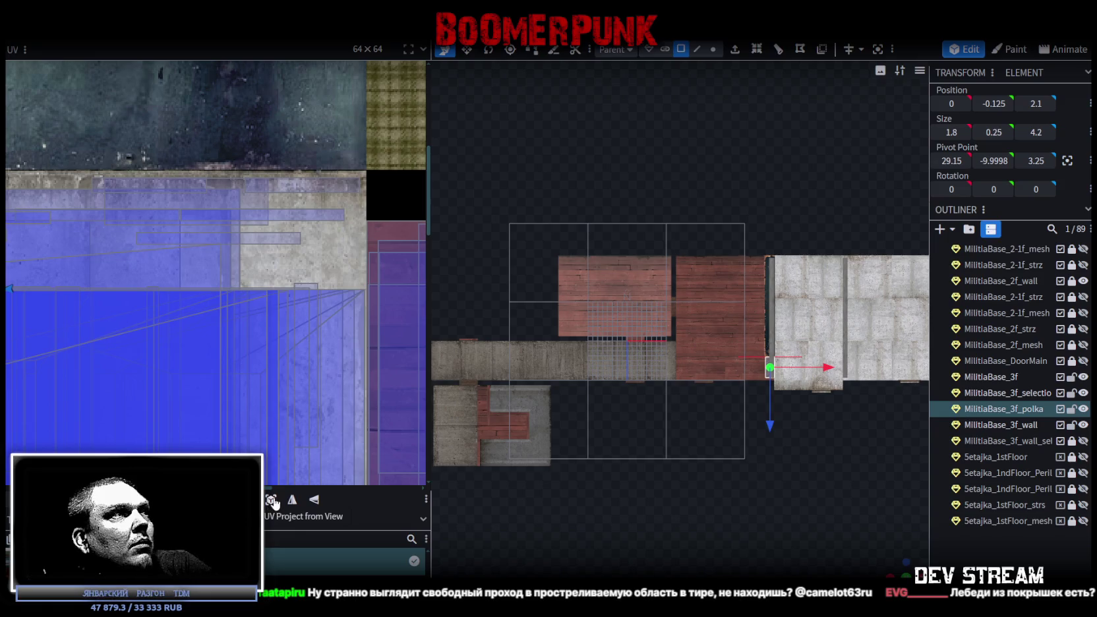
# - Project the shelf's UVs from view and fit them onto the pale painted-panel strip
pyautogui.click(271, 500)
pyautogui.scroll(-5, 231, 304)
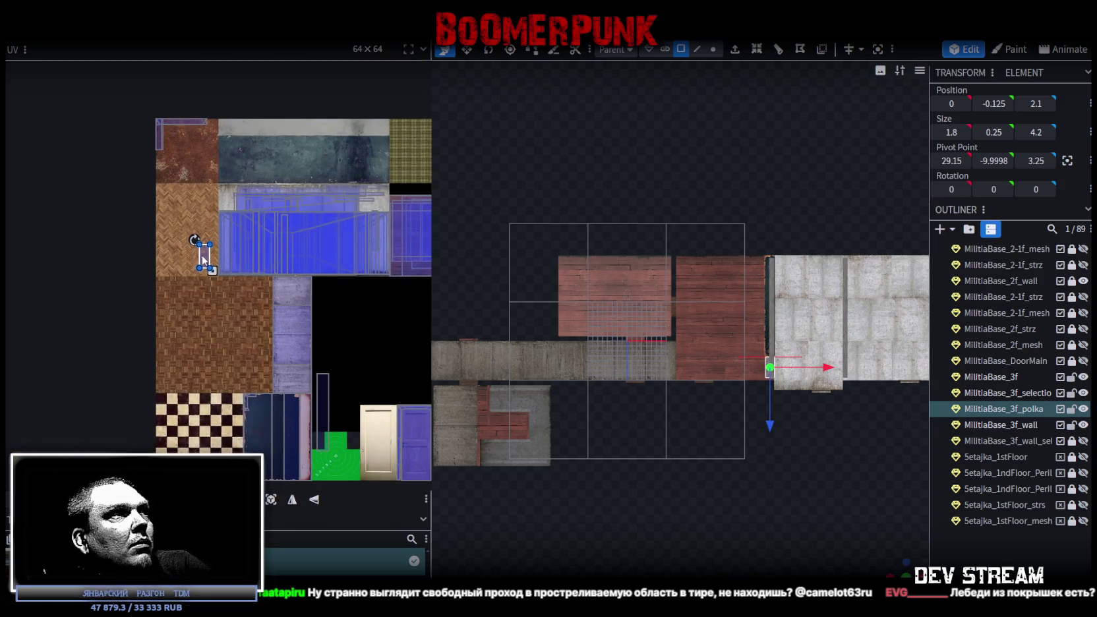
pyautogui.moveTo(203, 259); pyautogui.dragTo(292, 426)
pyautogui.scroll(5, 291, 422)
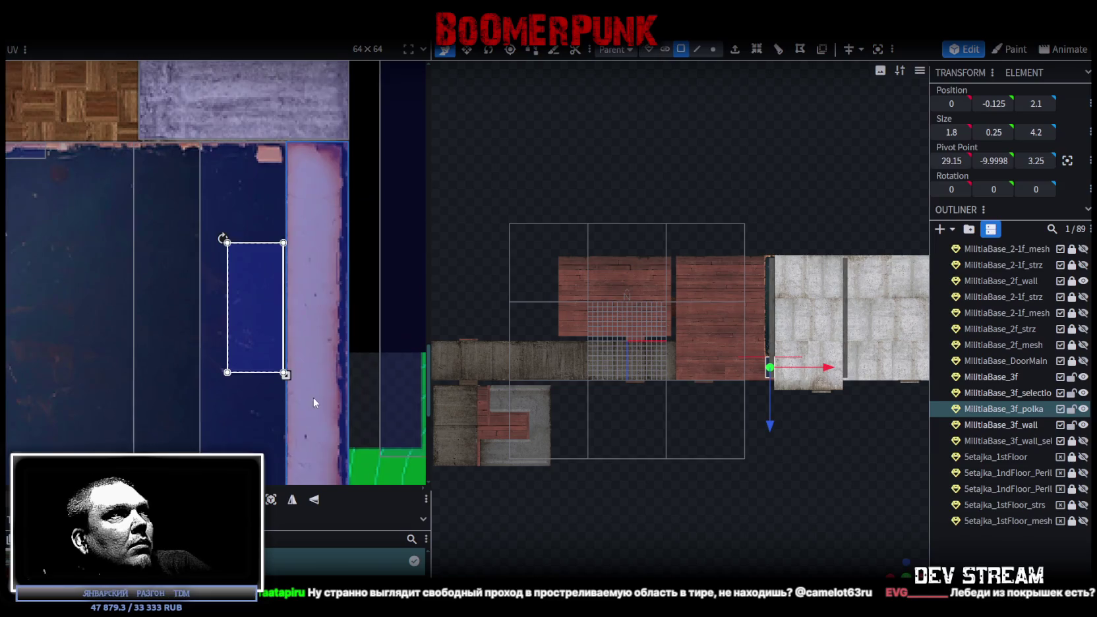
pyautogui.moveTo(313, 403); pyautogui.dragTo(272, 343, button='middle')
pyautogui.moveTo(221, 258)
pyautogui.mouseDown()
pyautogui.moveTo(248, 193)
pyautogui.moveTo(282, 174)
pyautogui.mouseUp()
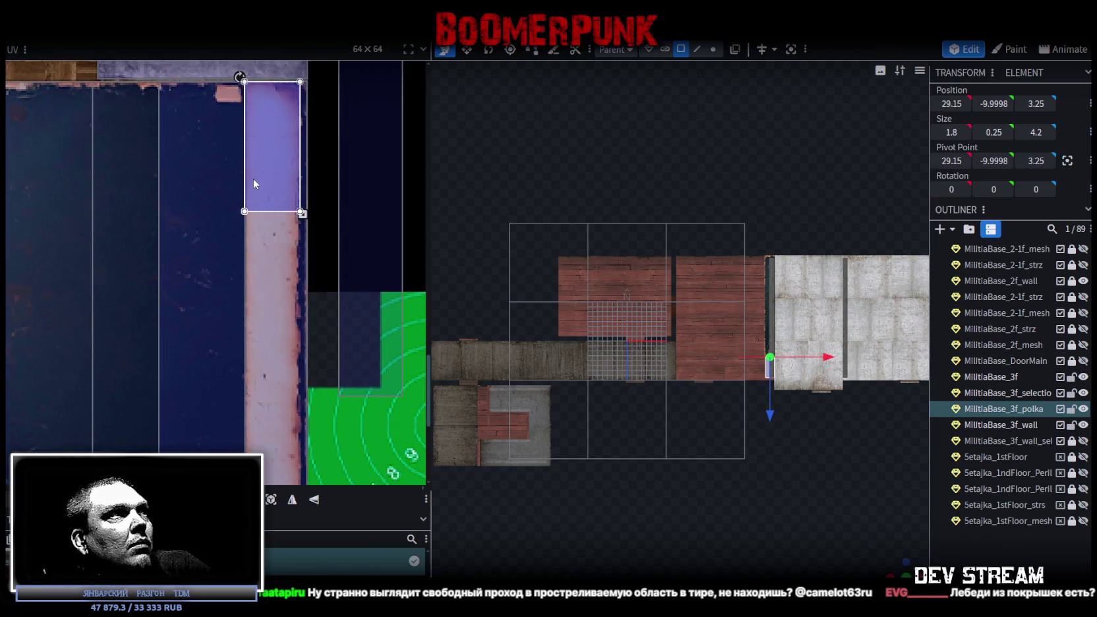
pyautogui.scroll(2, 271, 178)
pyautogui.moveTo(234, 257)
pyautogui.mouseDown()
pyautogui.moveTo(219, 261)
pyautogui.moveTo(226, 248)
pyautogui.mouseUp()
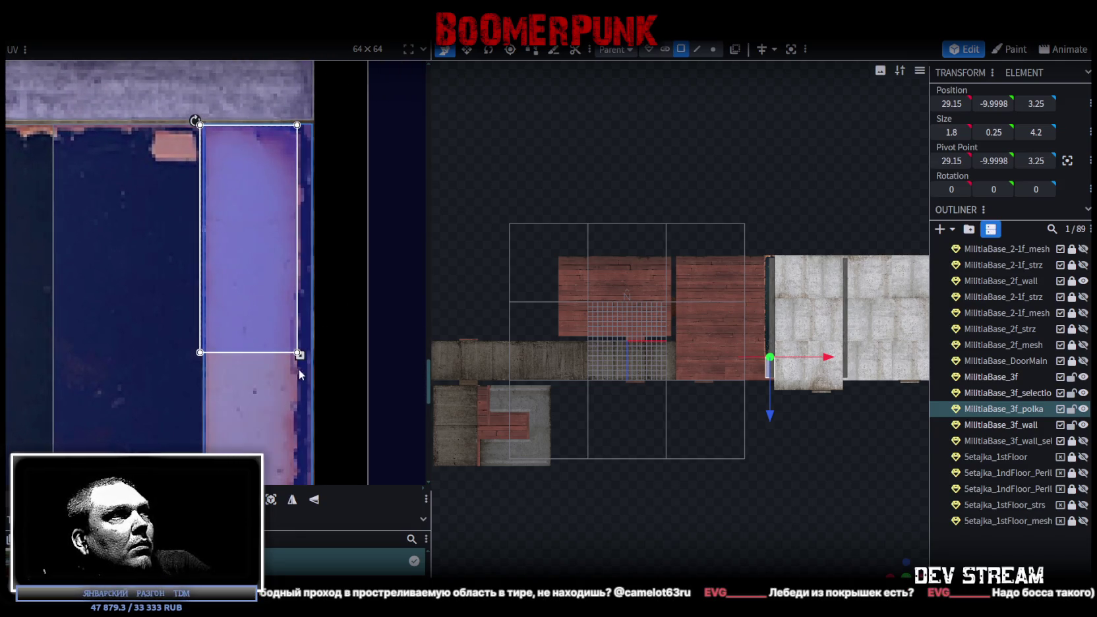
pyautogui.moveTo(297, 353); pyautogui.dragTo(308, 368)
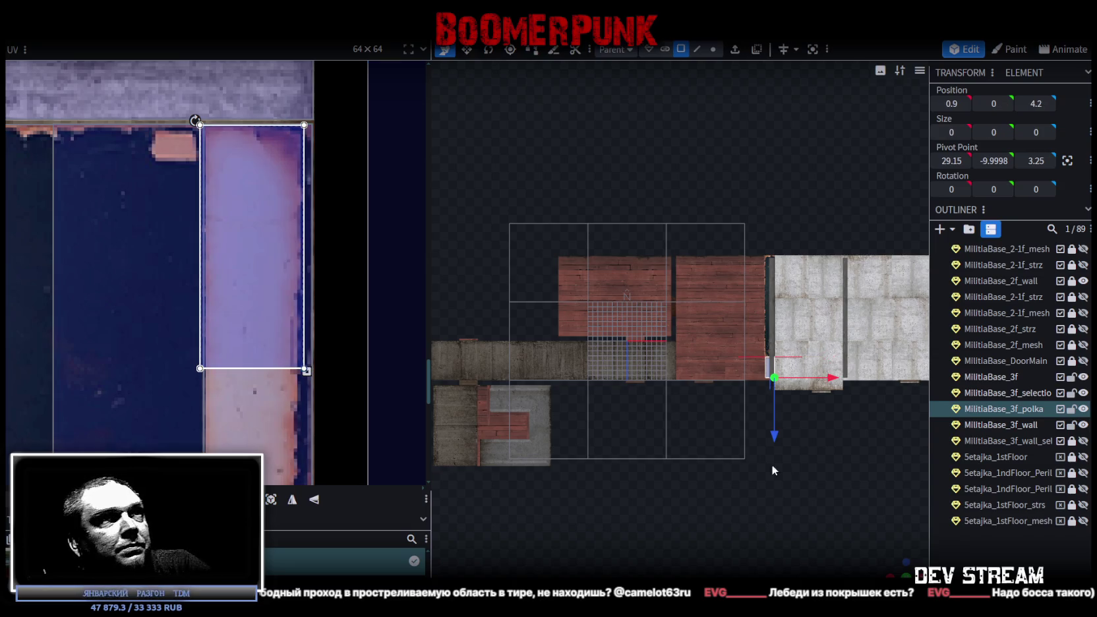
pyautogui.scroll(2, 772, 465)
pyautogui.scroll(2, 754, 478)
# - Mirror the shelf's UVs on Y so the rusty edge sits on the right
pyautogui.moveTo(899, 564)
pyautogui.mouseDown()
pyautogui.moveTo(810, 512)
pyautogui.moveTo(810, 376)
pyautogui.mouseUp()
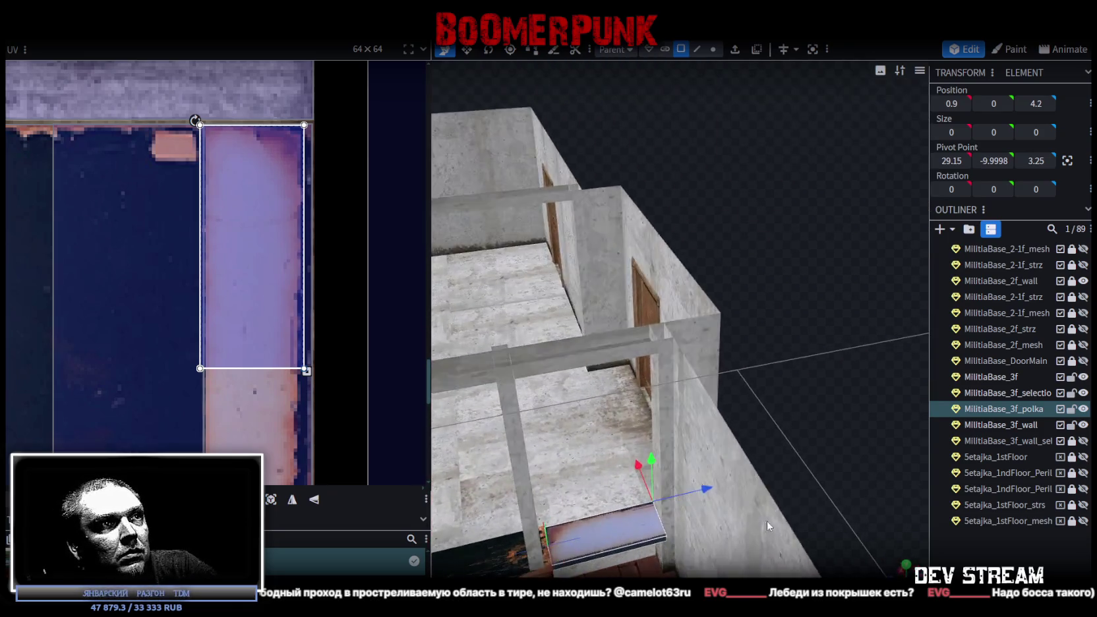
pyautogui.moveTo(739, 420)
pyautogui.mouseDown()
pyautogui.moveTo(790, 358)
pyautogui.moveTo(821, 276)
pyautogui.mouseUp()
pyautogui.scroll(2, 822, 279)
pyautogui.scroll(2, 812, 306)
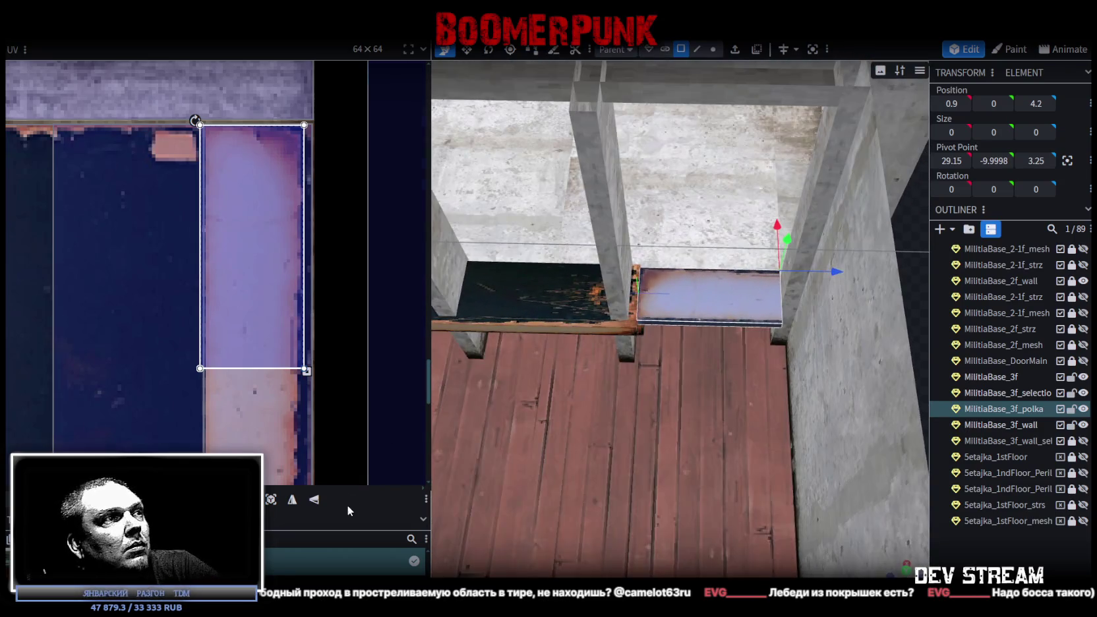
pyautogui.click(314, 501)
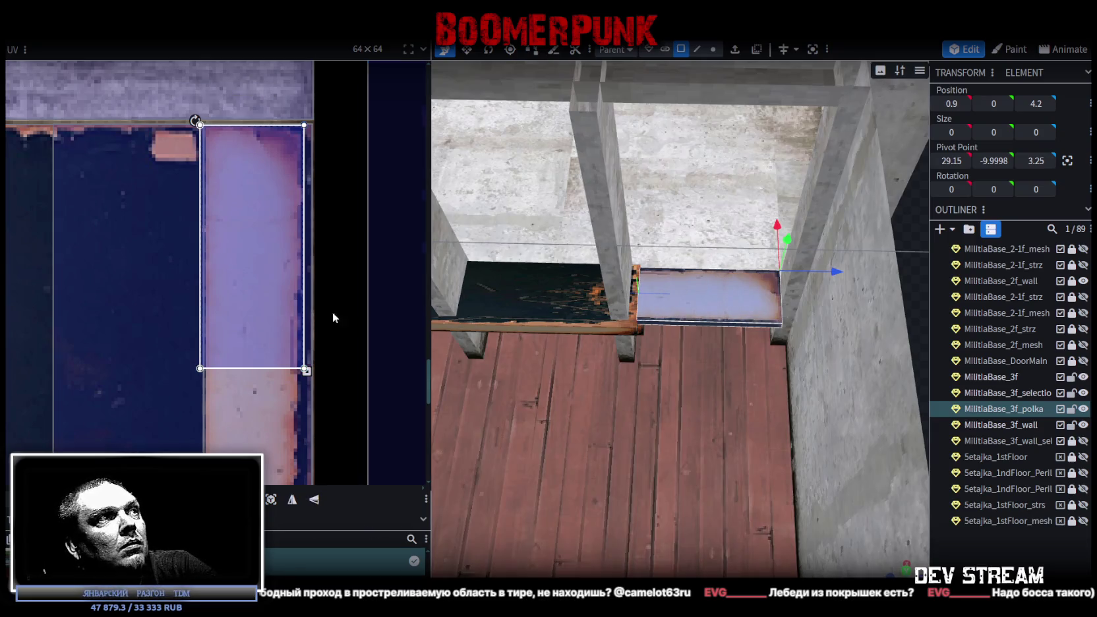
pyautogui.click(758, 448)
pyautogui.moveTo(757, 448); pyautogui.dragTo(849, 381)
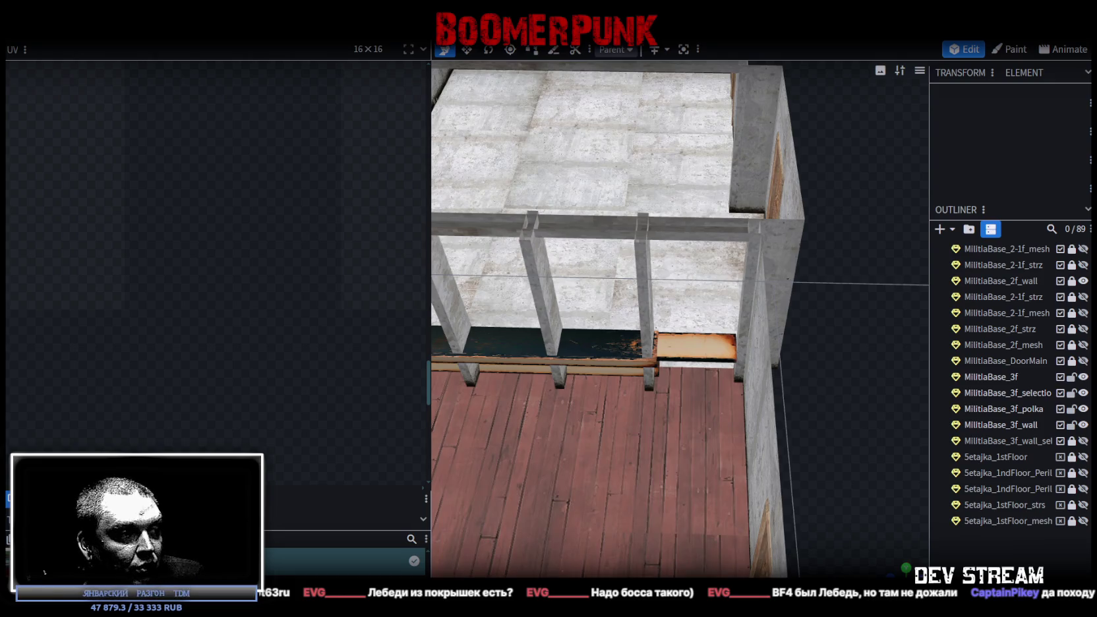
# - Switch to the Unity editor and swing the scene camera over the militia base map
pyautogui.hotkey('alt', 'Tab')
pyautogui.moveTo(631, 399)
pyautogui.mouseDown(button='right')
pyautogui.moveTo(681, 252)
pyautogui.moveTo(562, 249)
pyautogui.moveTo(450, 213)
pyautogui.moveTo(508, 225)
pyautogui.moveTo(569, 315)
pyautogui.moveTo(558, 306)
pyautogui.moveTo(573, 303)
pyautogui.moveTo(552, 307)
pyautogui.moveTo(638, 293)
pyautogui.moveTo(862, 330)
pyautogui.mouseUp(button='right')
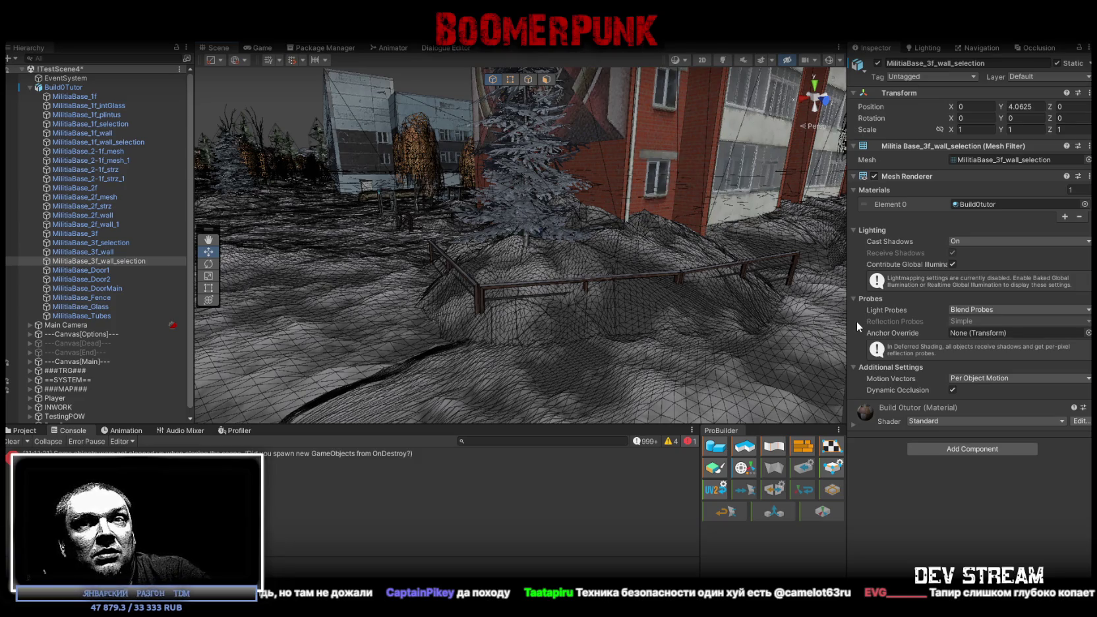
# - Select the Build0Tutor root in the Hierarchy and untick its active checkbox
pyautogui.moveTo(857, 322)
pyautogui.mouseDown(button='right')
pyautogui.moveTo(851, 273)
pyautogui.moveTo(822, 271)
pyautogui.mouseUp(button='right')
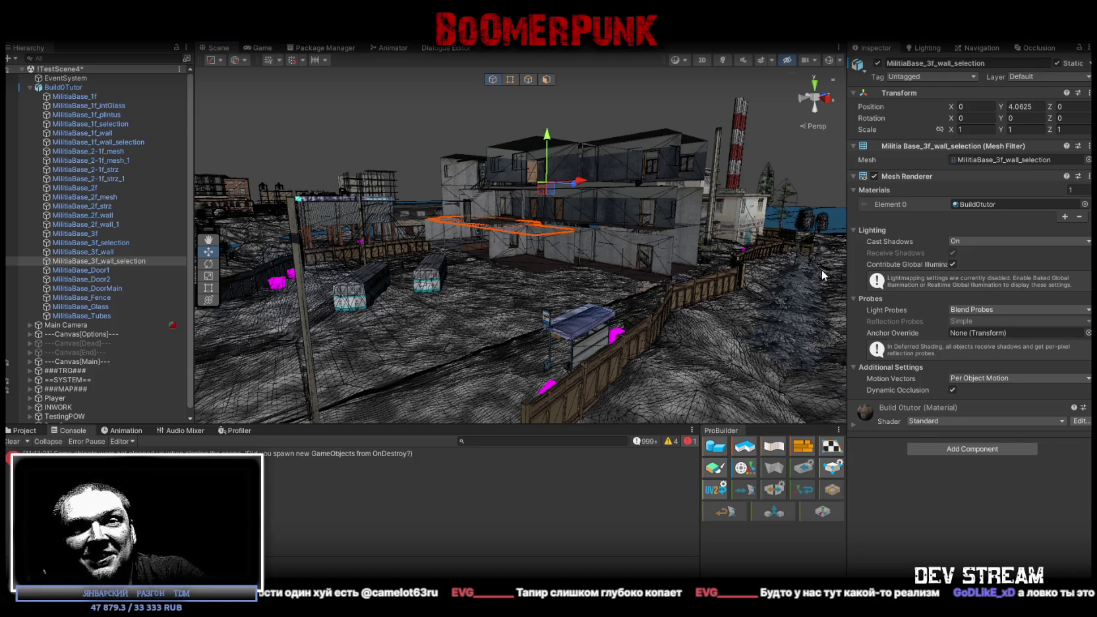
pyautogui.moveTo(621, 239); pyautogui.dragTo(595, 285, button='right')
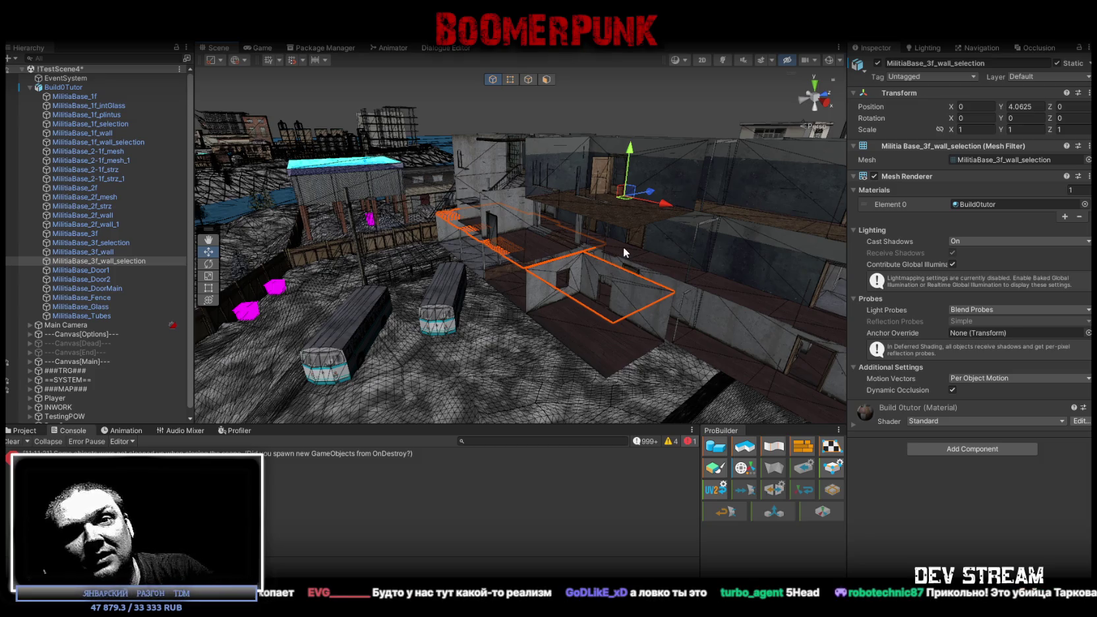
pyautogui.moveTo(730, 244)
pyautogui.mouseDown(button='right')
pyautogui.moveTo(713, 277)
pyautogui.moveTo(699, 264)
pyautogui.mouseUp(button='right')
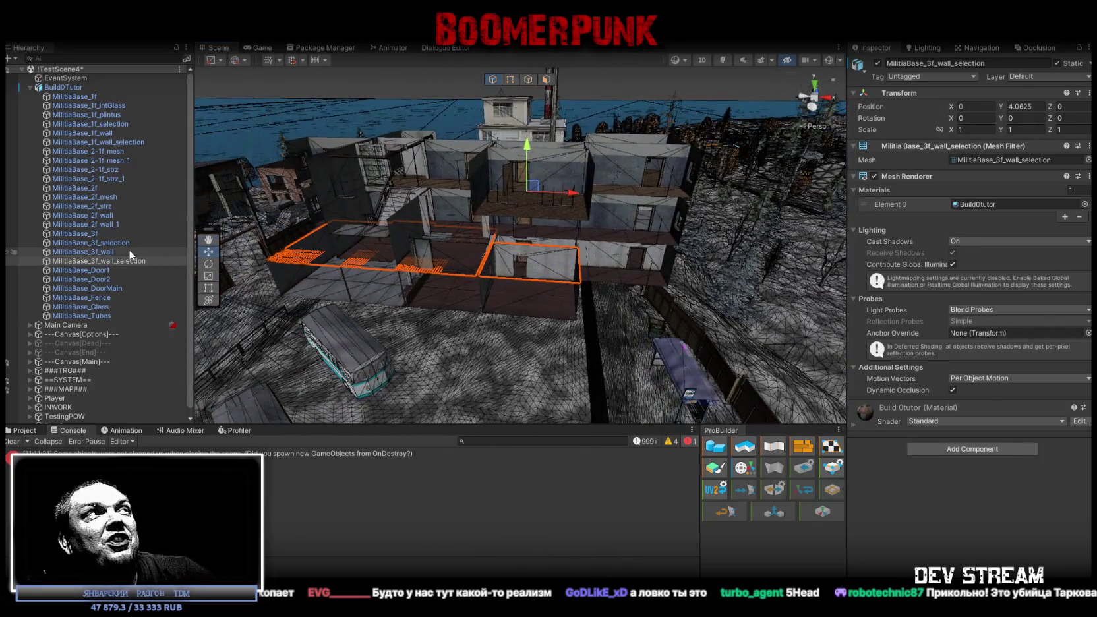
pyautogui.click(73, 96)
pyautogui.click(72, 87)
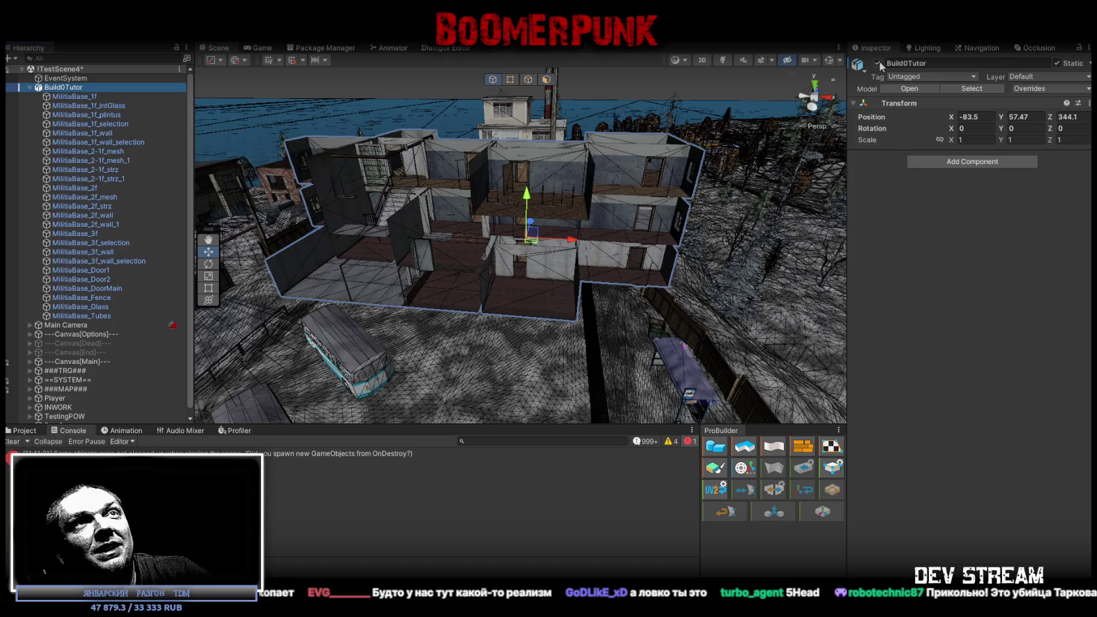
pyautogui.click(879, 63)
pyautogui.moveTo(594, 142); pyautogui.dragTo(596, 132, button='right')
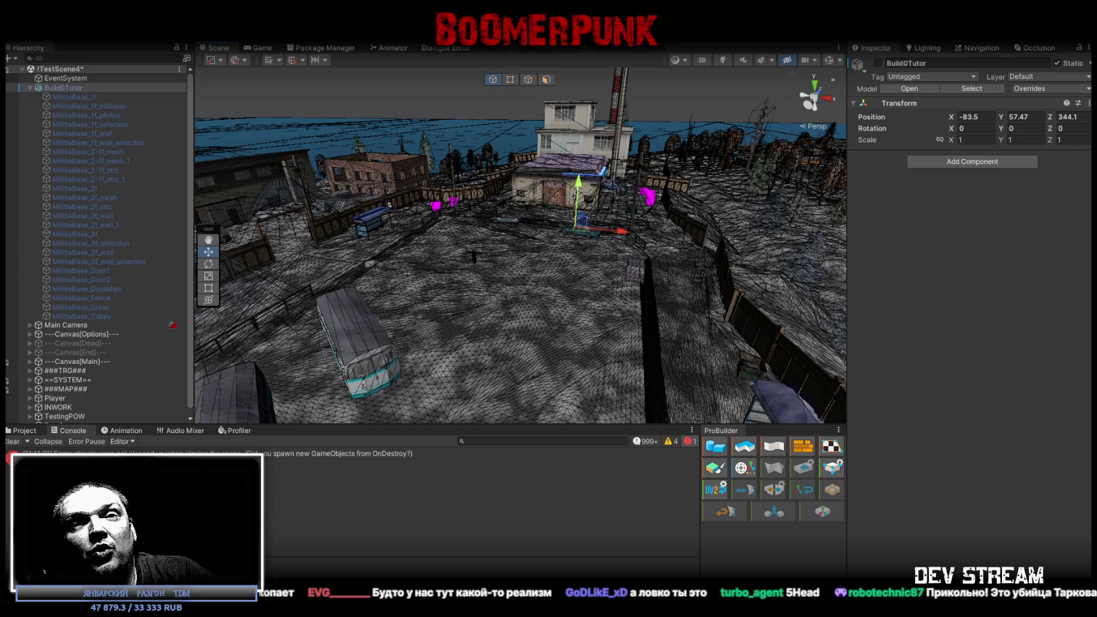
# - Save the town scene with Ctrl+S
pyautogui.hotkey('ctrl', 's')
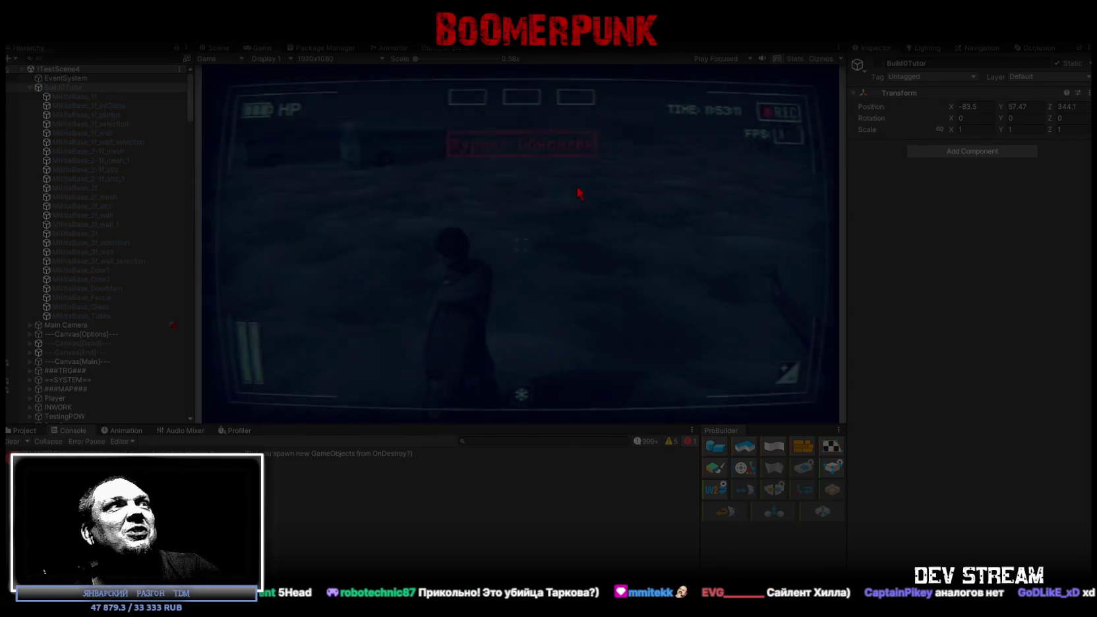
# - Maximize the game view and equip the ushanka hat, pistol and cassette device from the inventory
pyautogui.doubleClick(264, 47)
pyautogui.press('Tab')
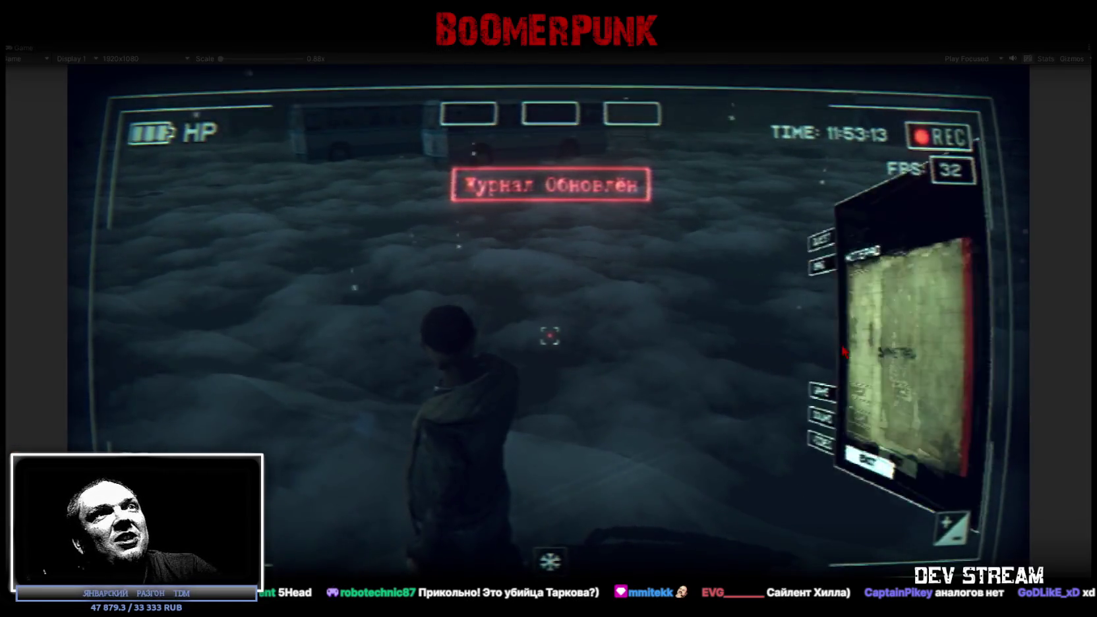
pyautogui.moveTo(815, 328); pyautogui.dragTo(776, 226)
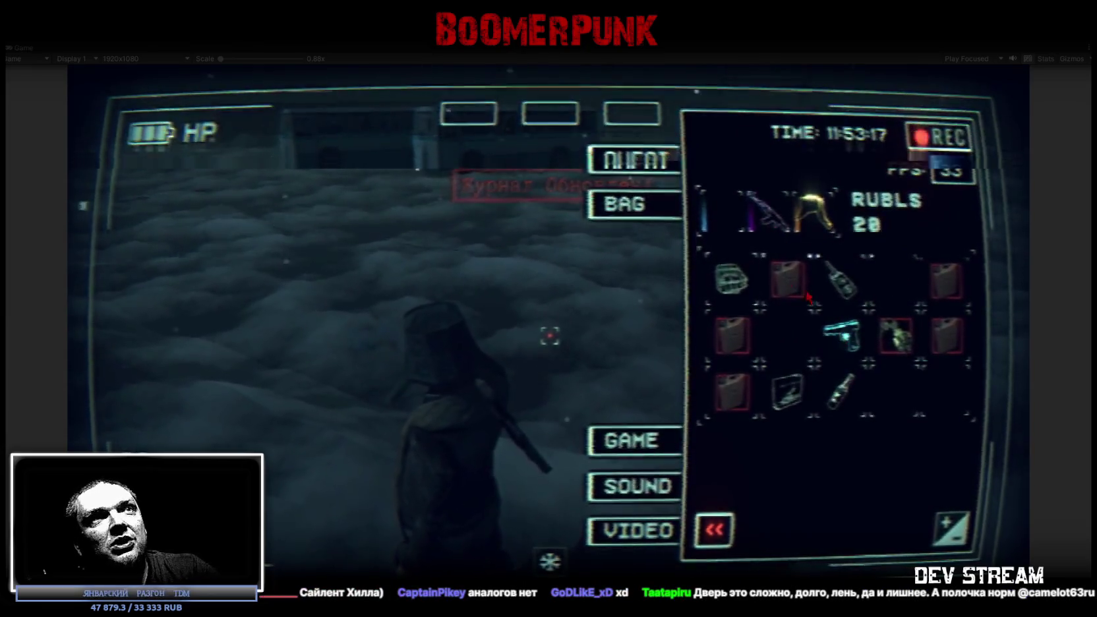
pyautogui.moveTo(842, 335); pyautogui.dragTo(722, 215)
pyautogui.moveTo(800, 390); pyautogui.dragTo(632, 114)
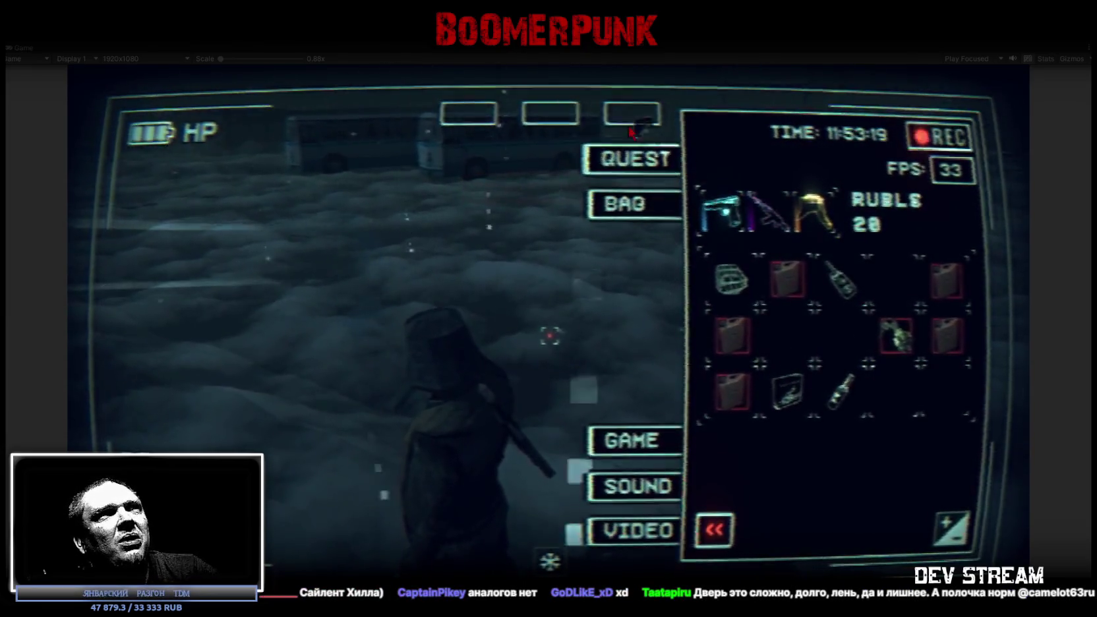
pyautogui.press('Tab')
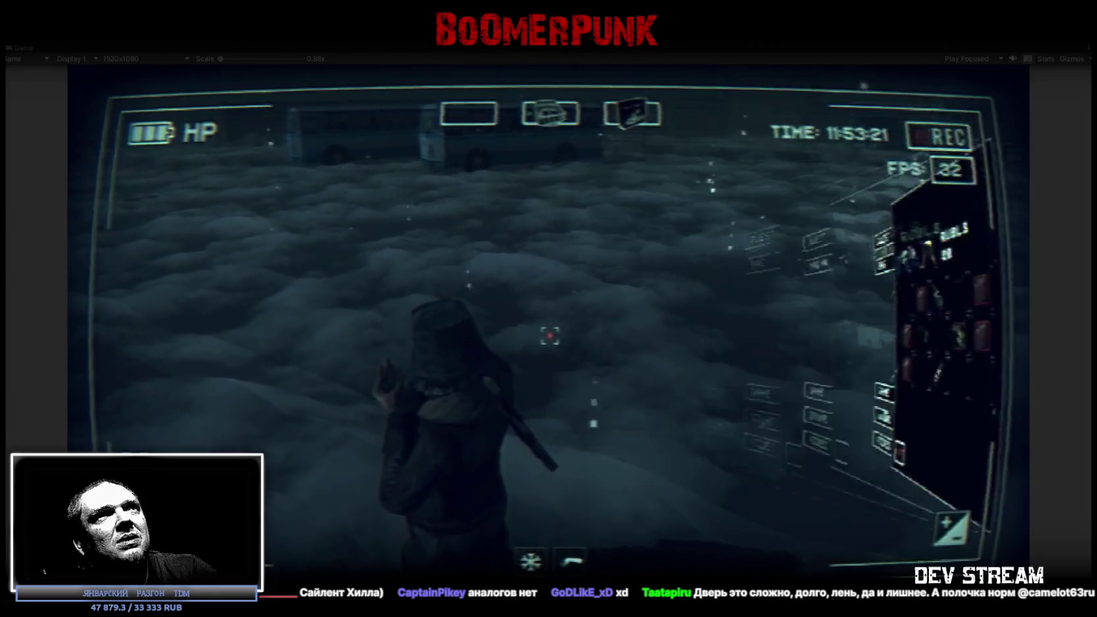
# - Walk past the bus stop and houses into the snowy alley, briefly checking the inventory
pyautogui.press('w')
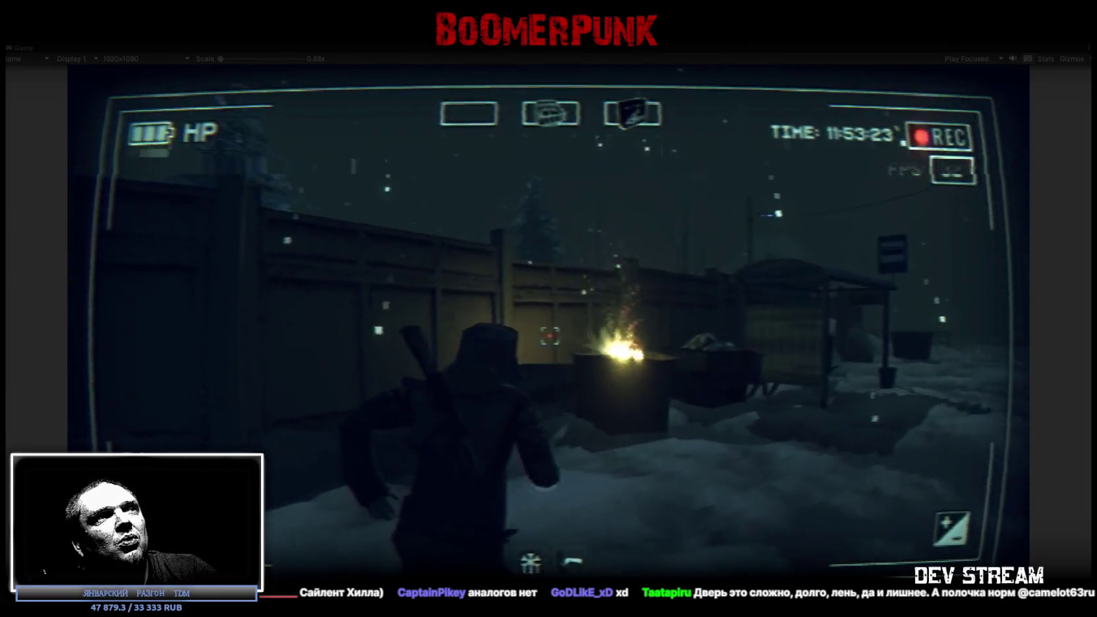
pyautogui.press('w')
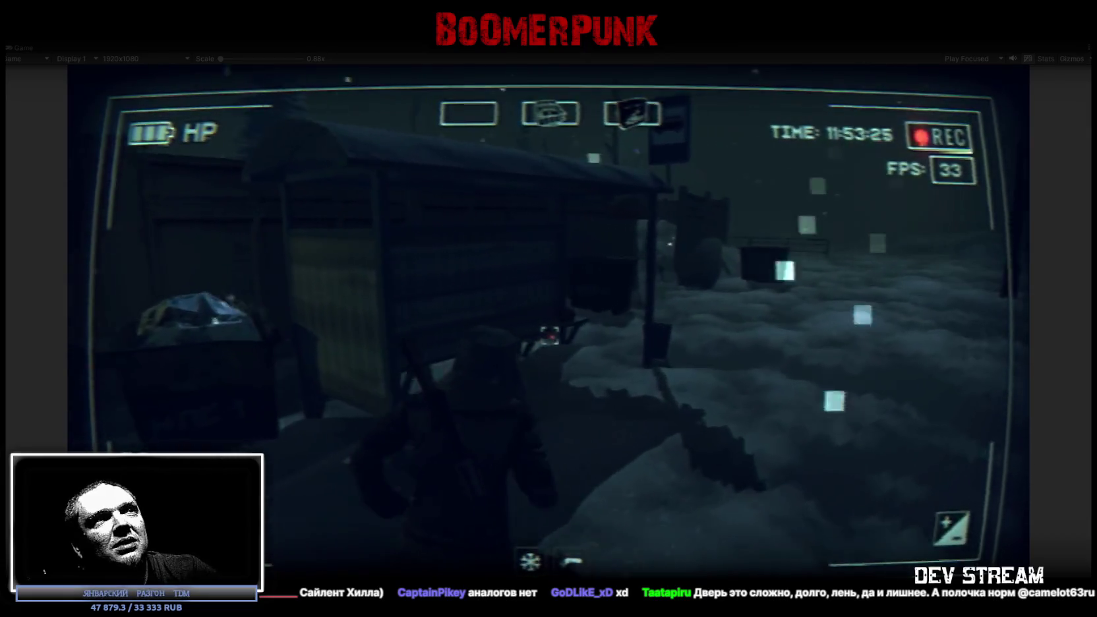
pyautogui.press('w')
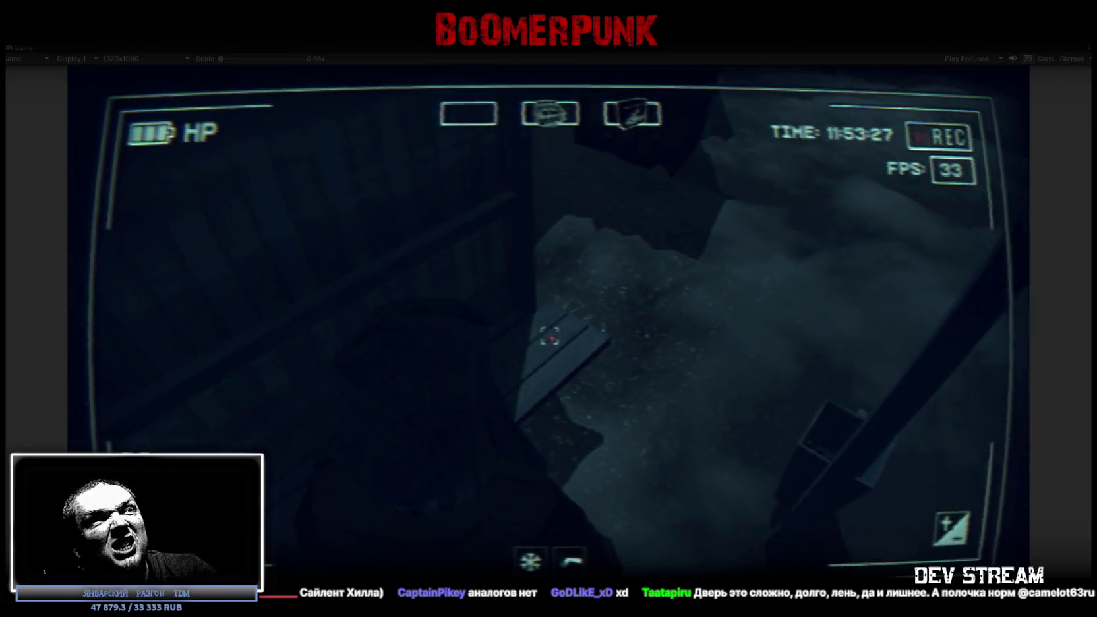
pyautogui.press('w')
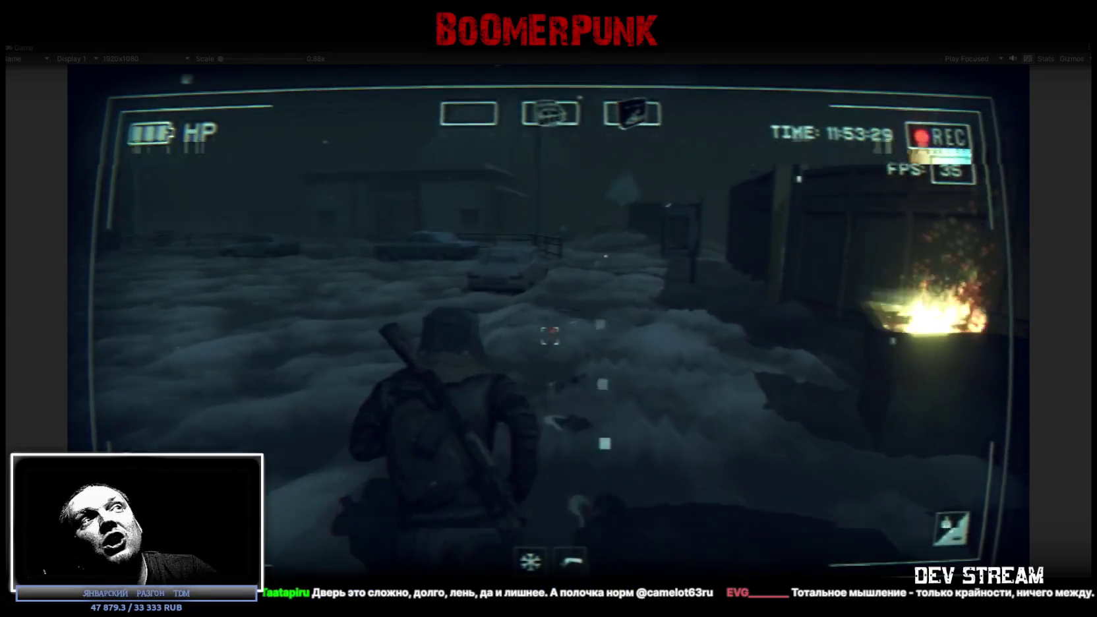
pyautogui.press('w')
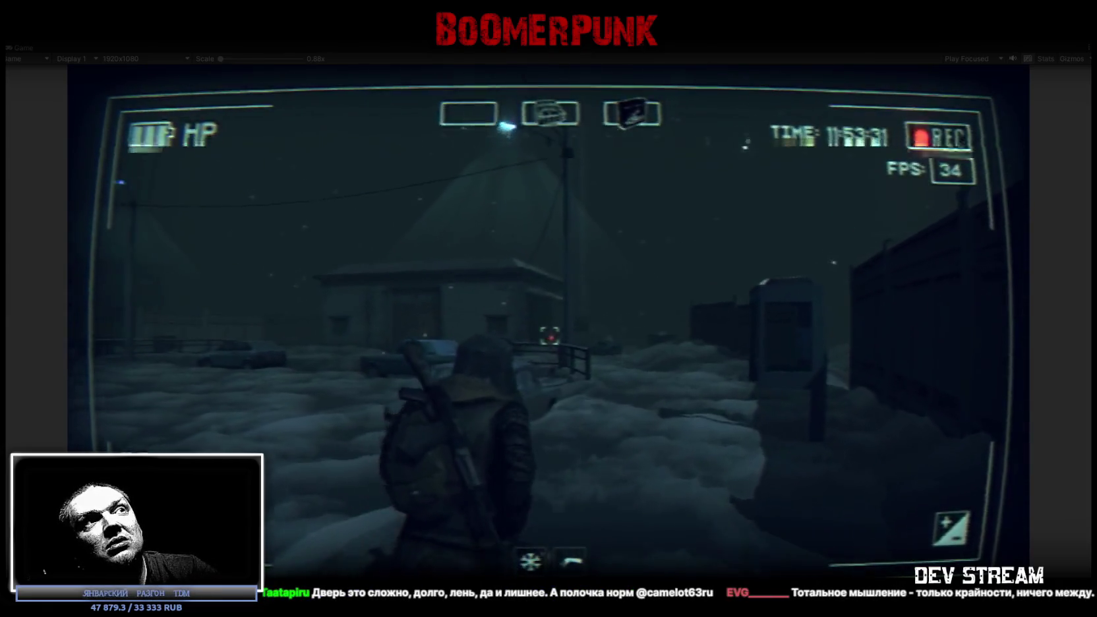
pyautogui.press('w')
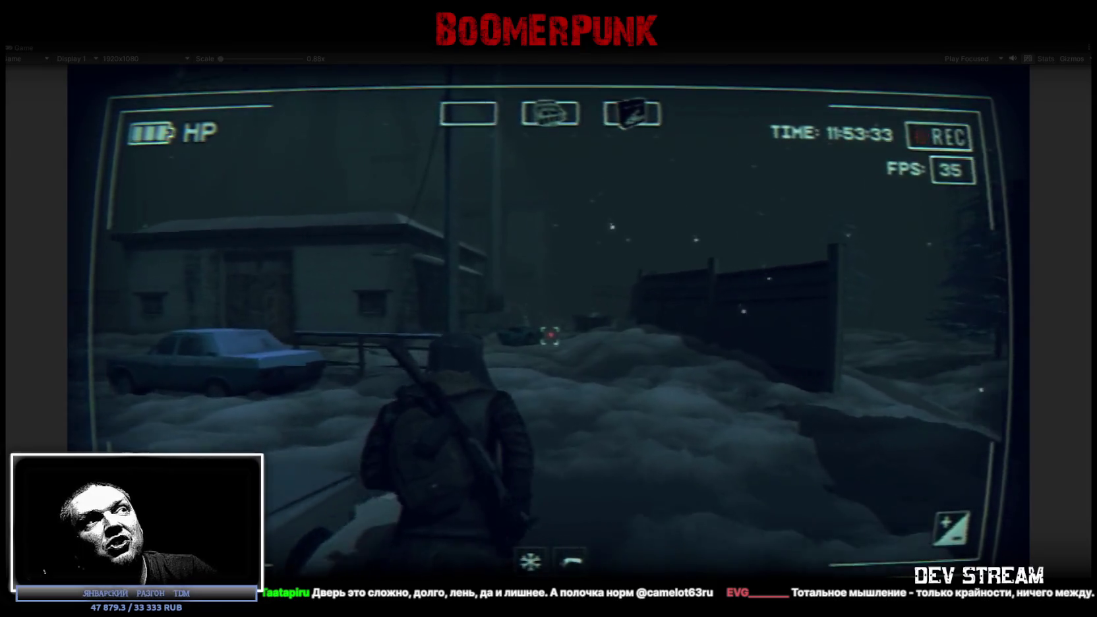
pyautogui.press('w')
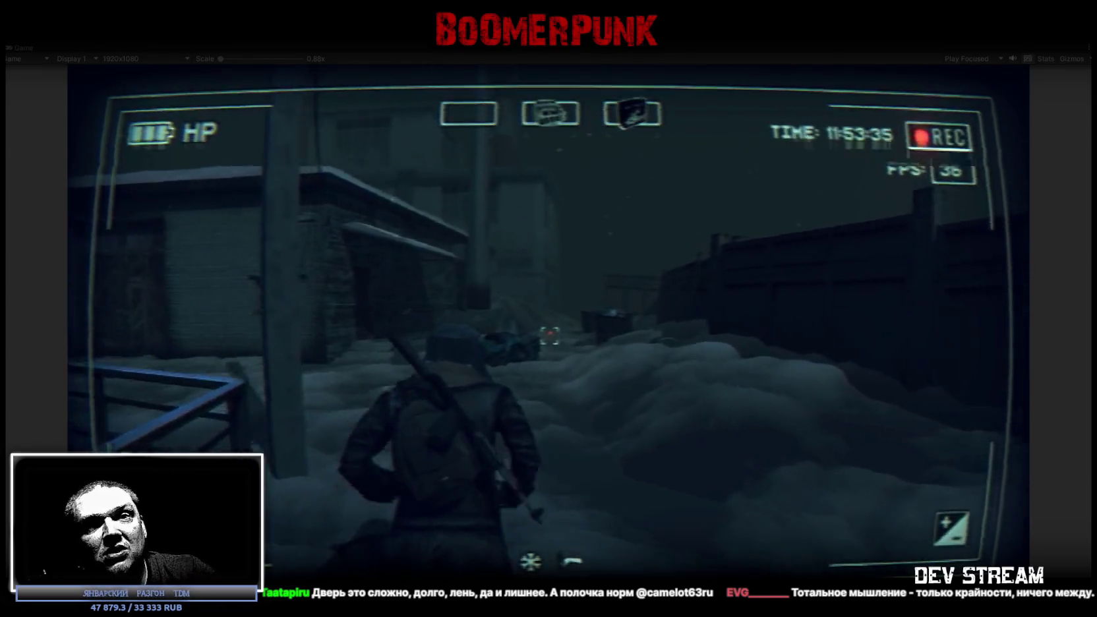
pyautogui.press('w')
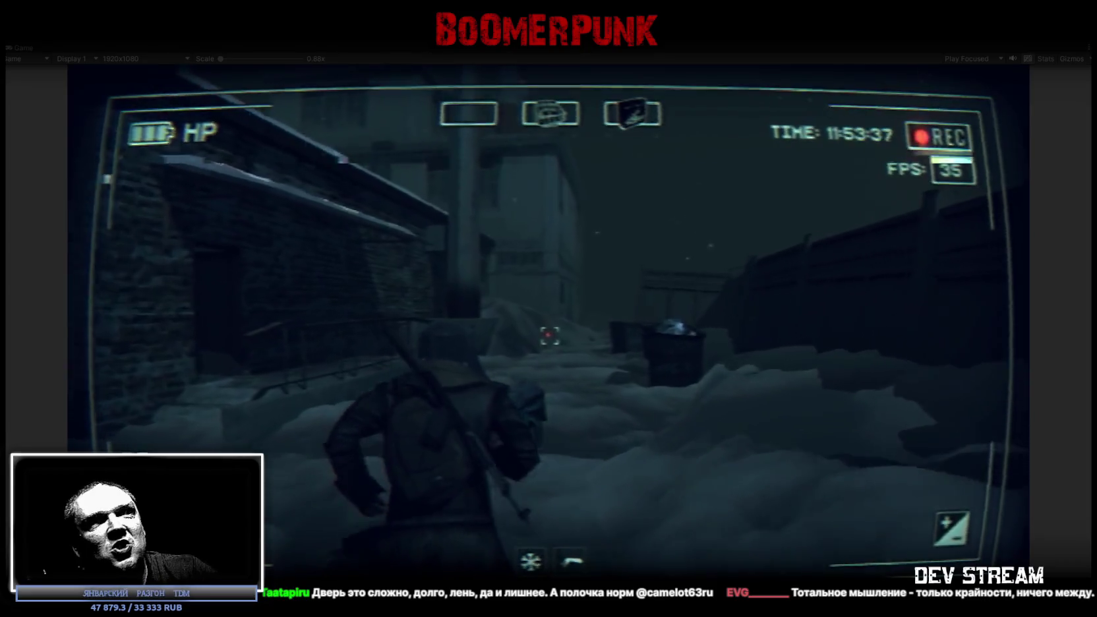
pyautogui.press('Tab')
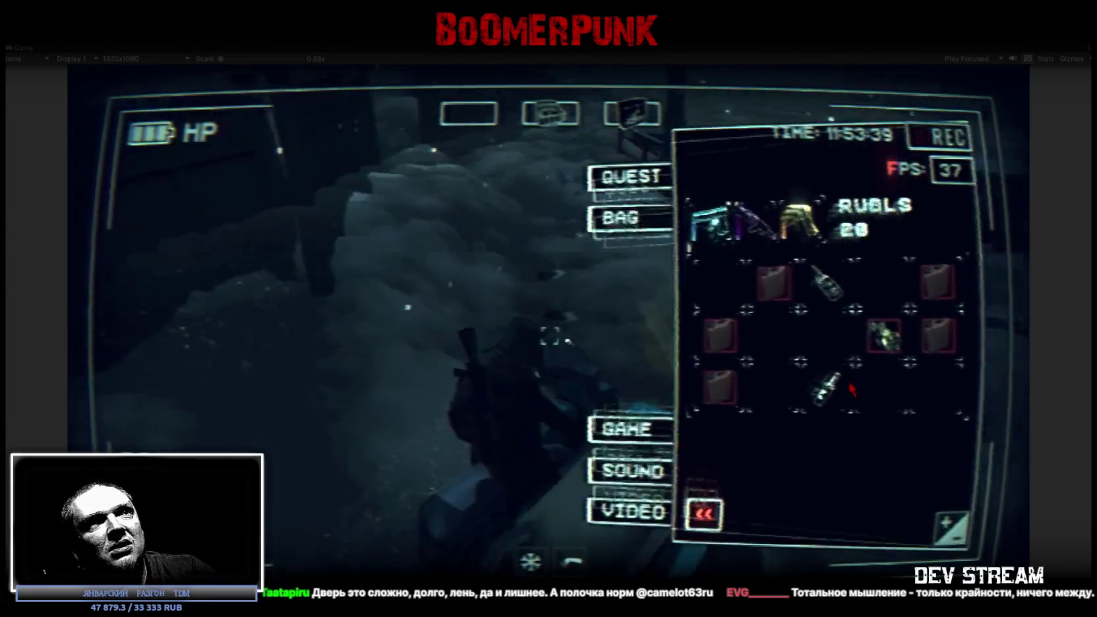
pyautogui.press('Tab')
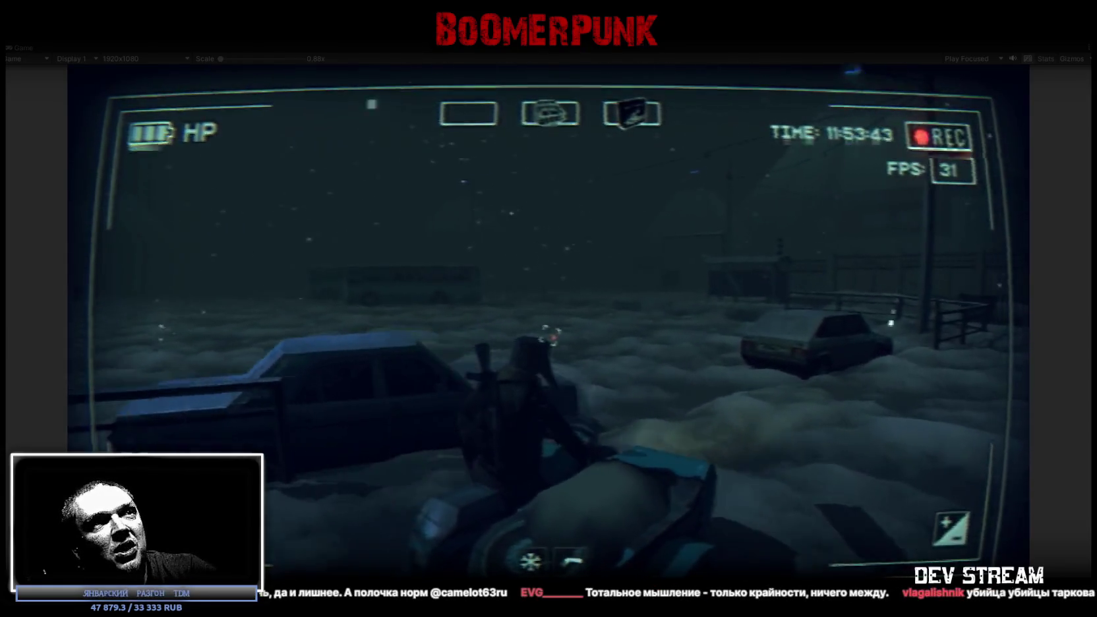
# - Ride the snowmobile over the snow dunes and back onto the road by the fence
pyautogui.press('a')
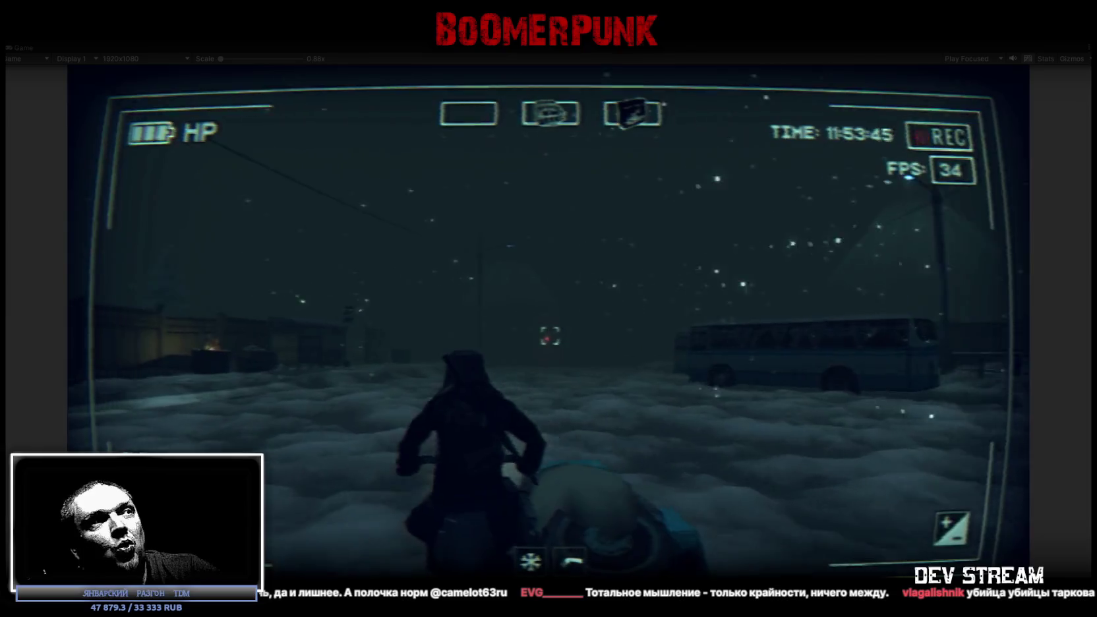
pyautogui.press('a')
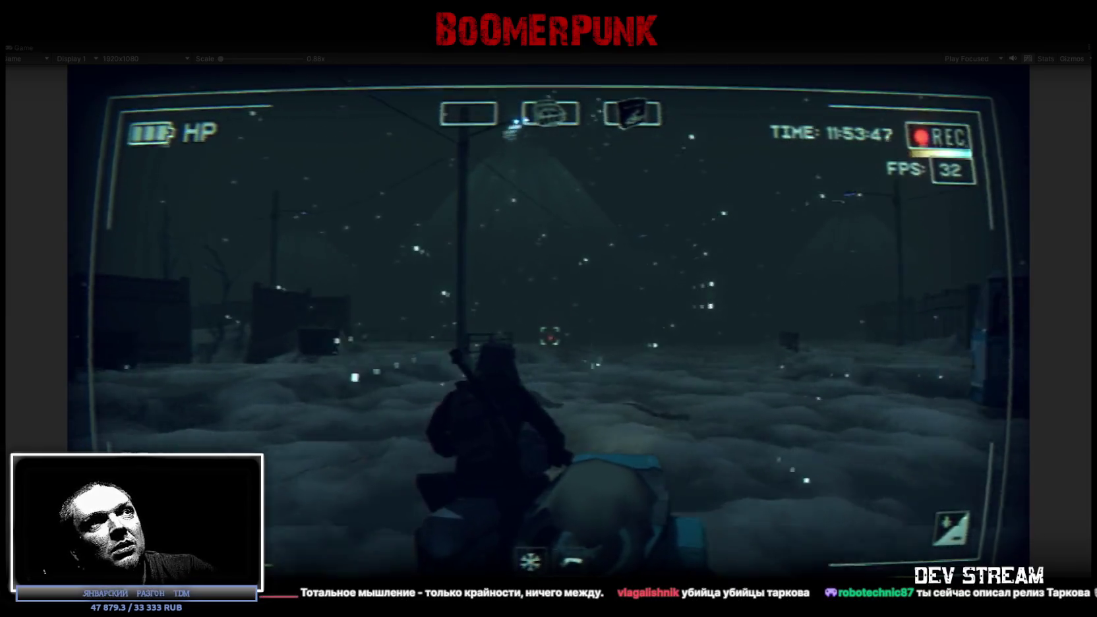
pyautogui.press('a')
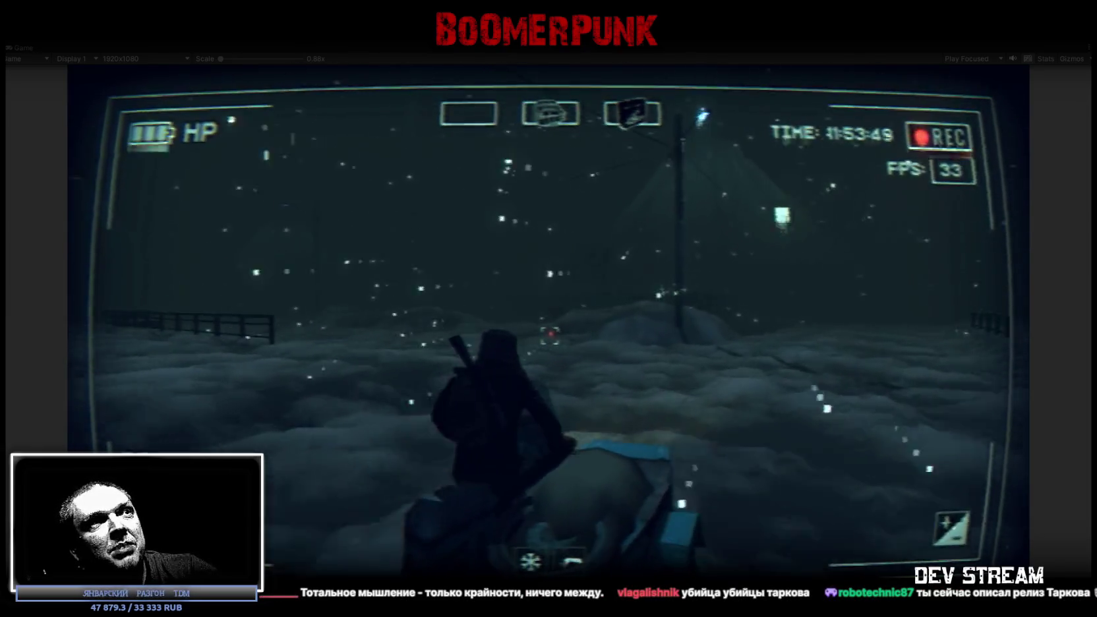
pyautogui.press('a')
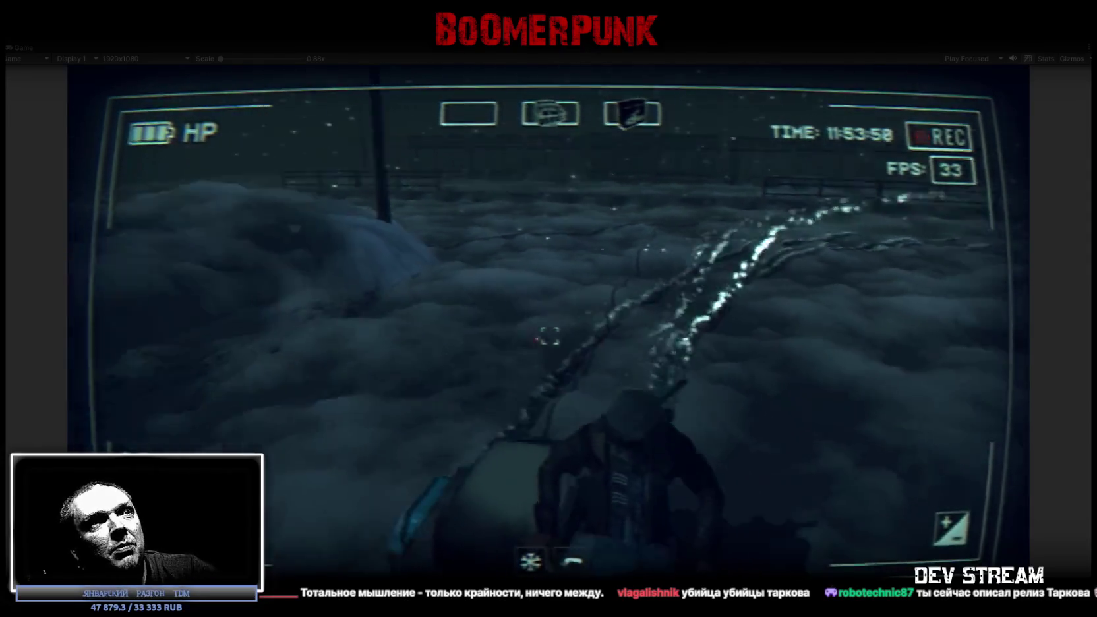
pyautogui.press('w')
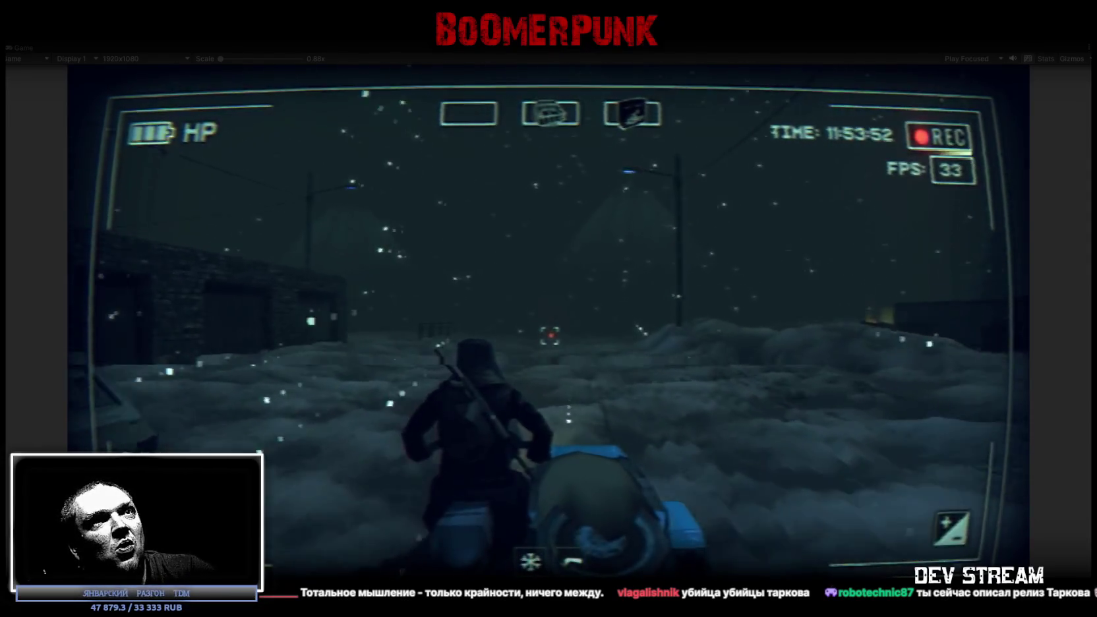
pyautogui.press('d')
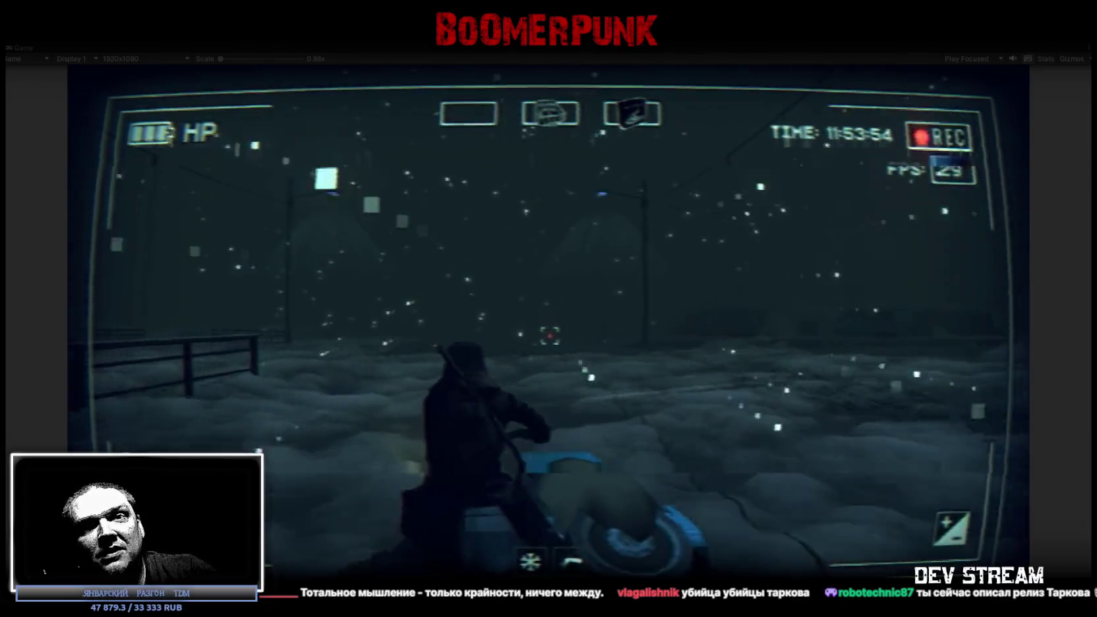
pyautogui.press('w')
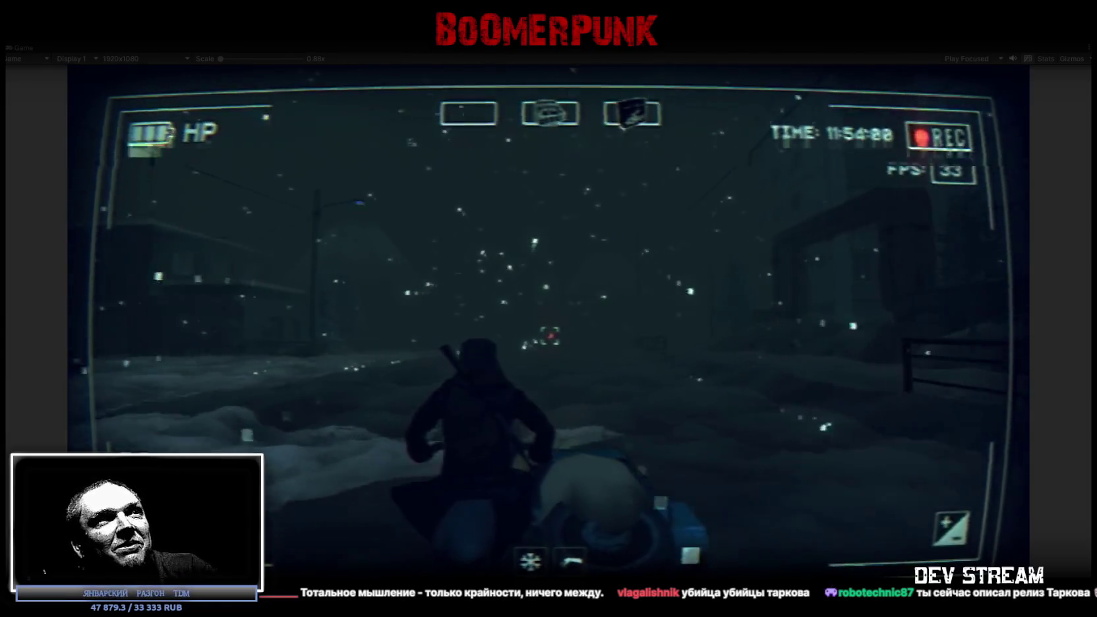
# - Drive across the bridge, past the garages and toward the dumpsters
pyautogui.press('d')
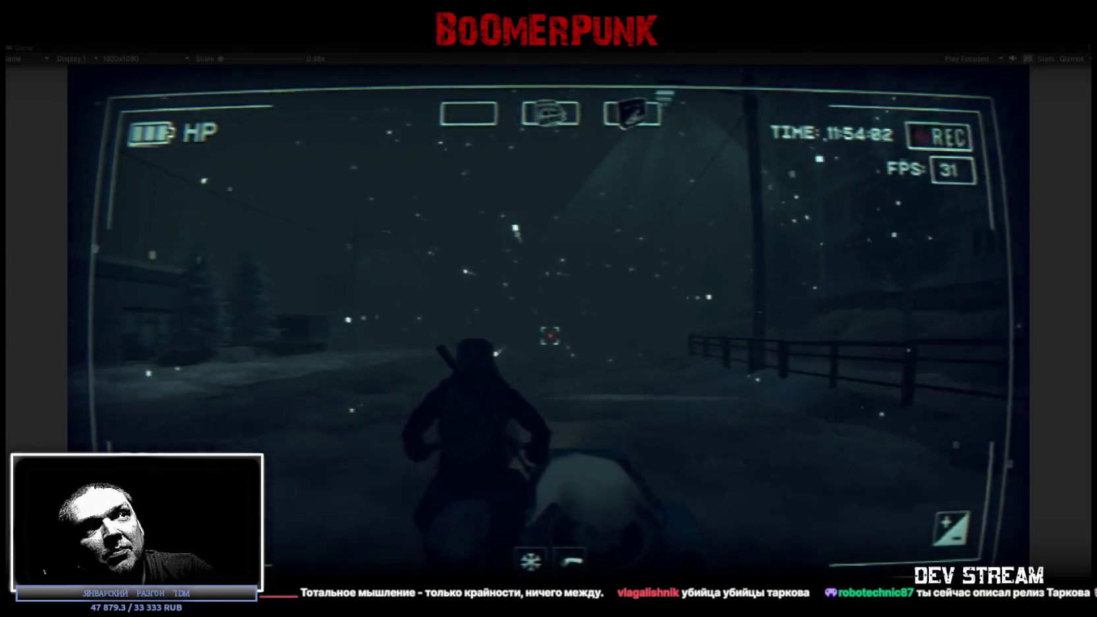
pyautogui.press('w')
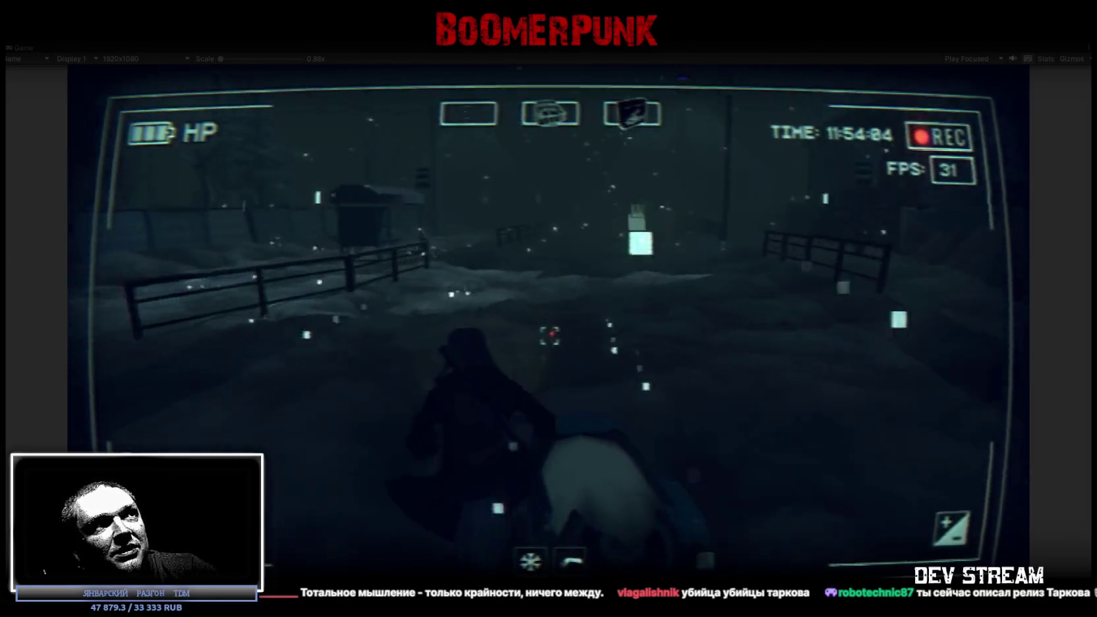
pyautogui.press('d')
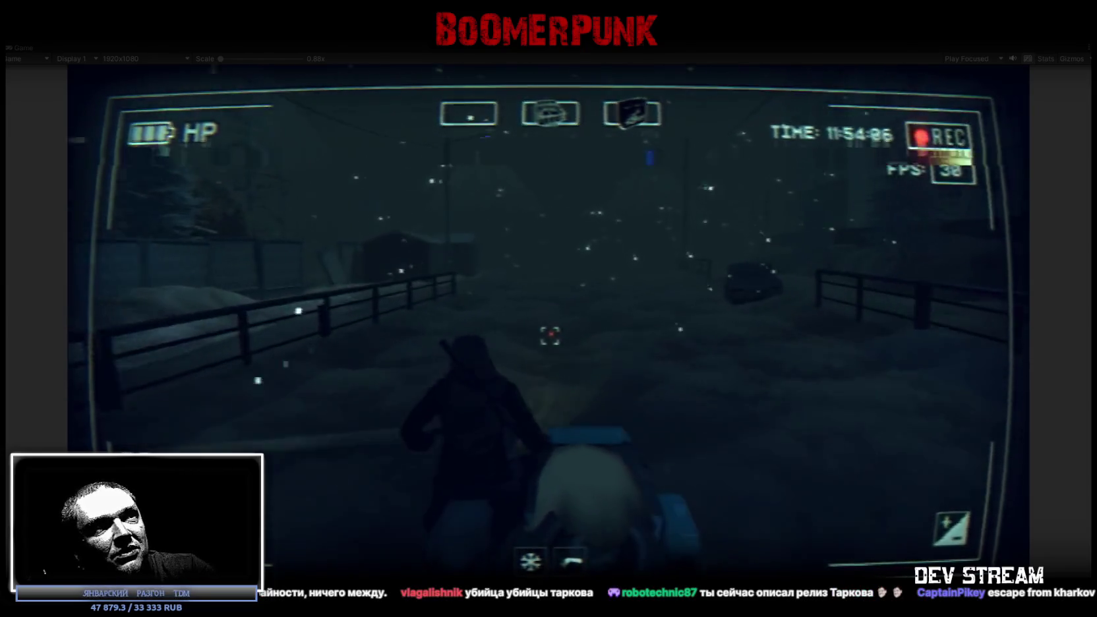
pyautogui.press('w')
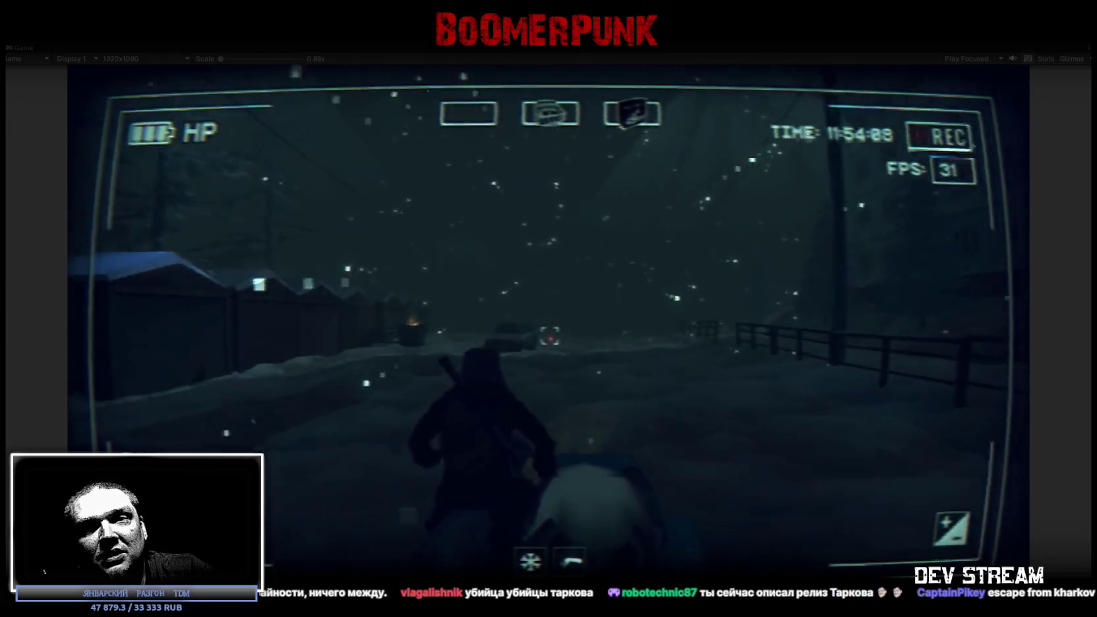
pyautogui.press('w')
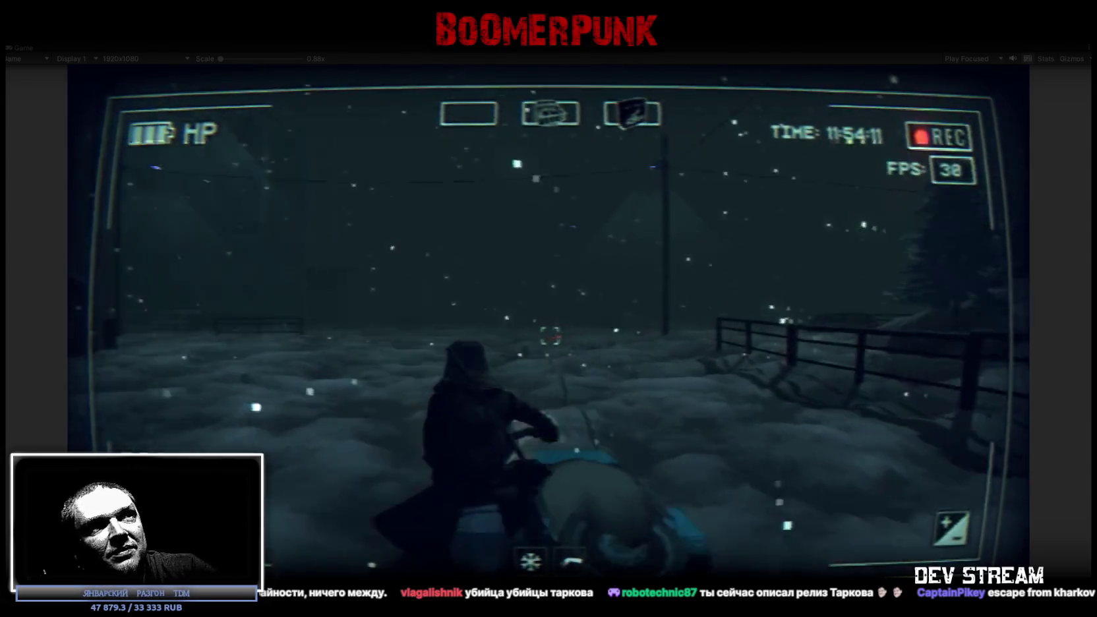
pyautogui.press('a')
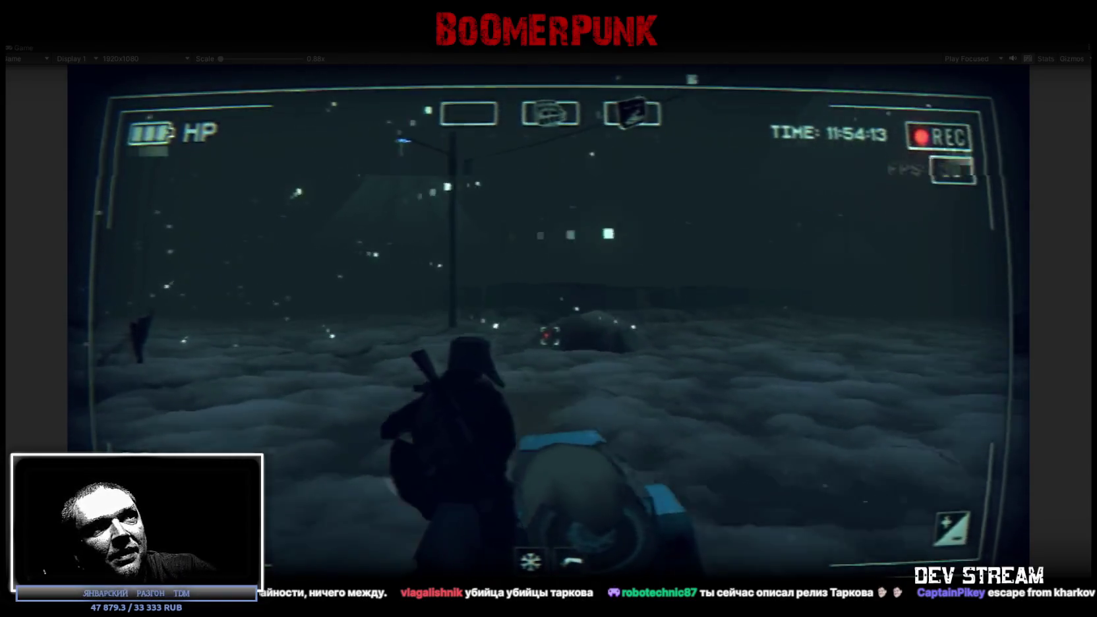
pyautogui.press('d')
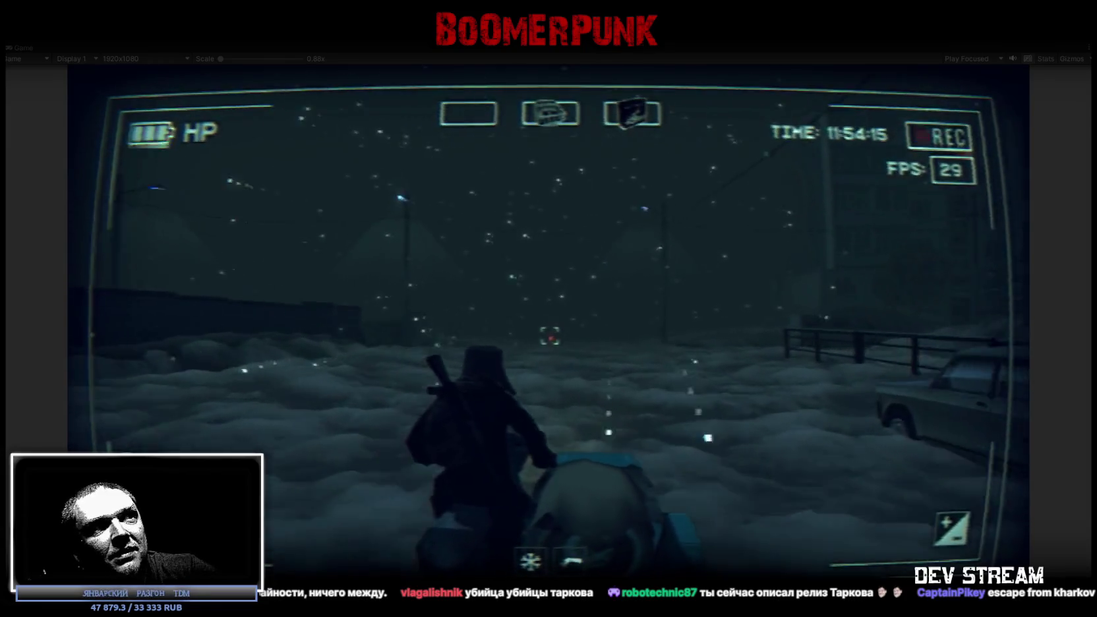
pyautogui.press('d')
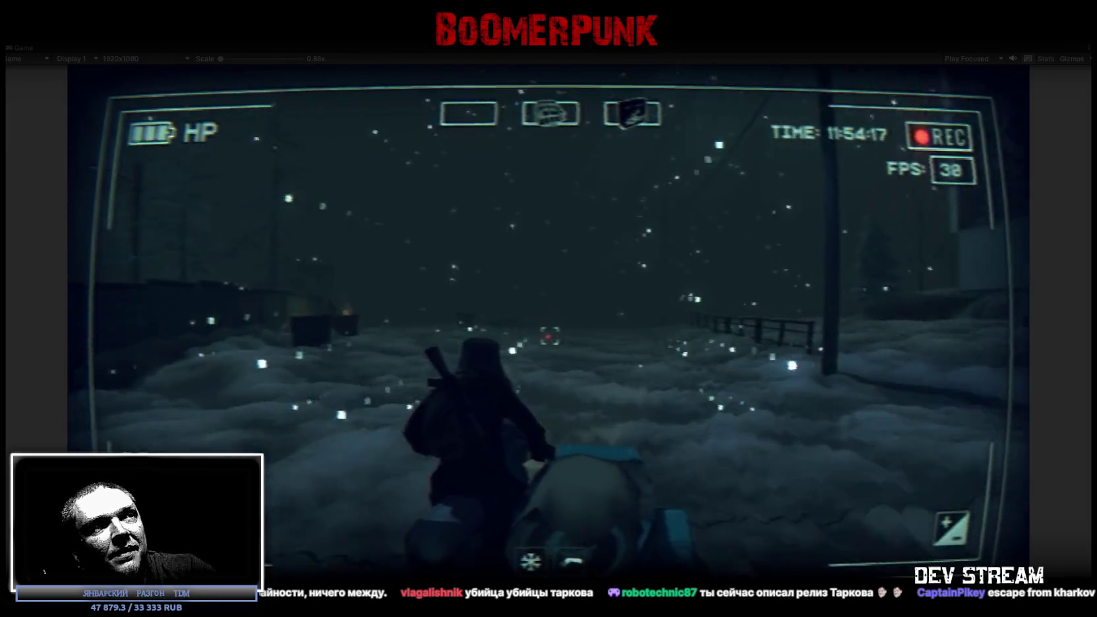
# - Steer past the van onto the tree-lined road and drive through the gate into the forest
pyautogui.press('a')
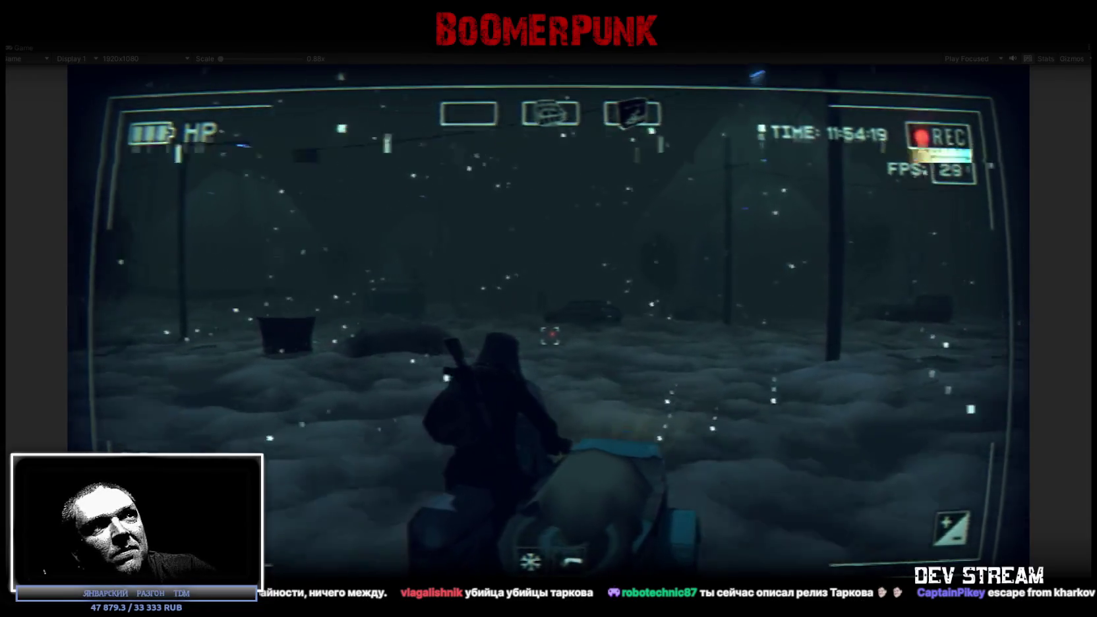
pyautogui.press('a')
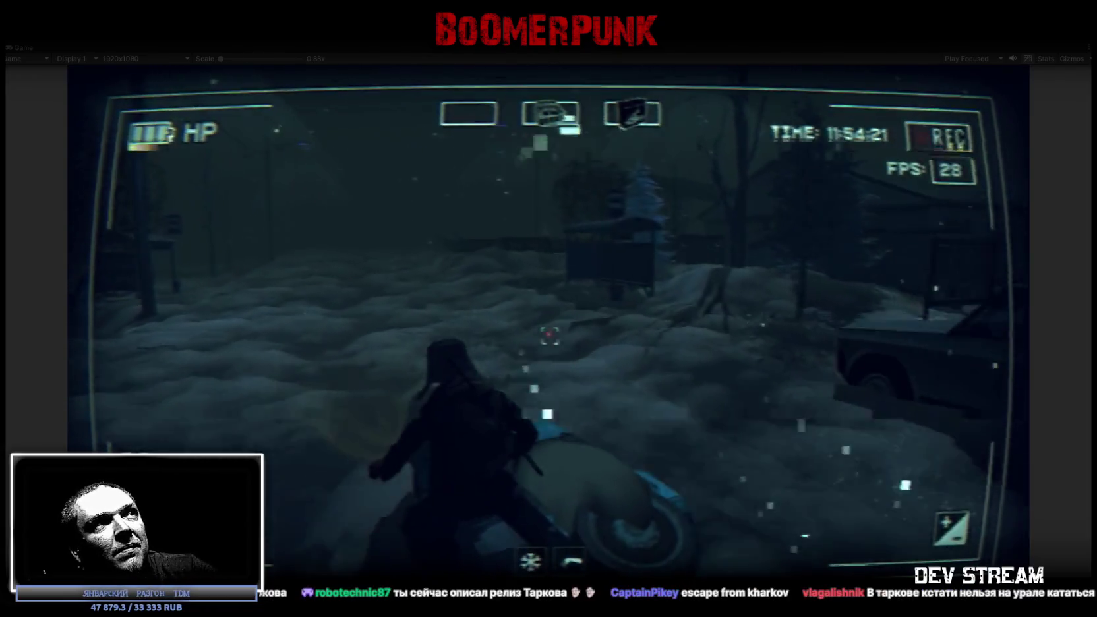
pyautogui.press('a')
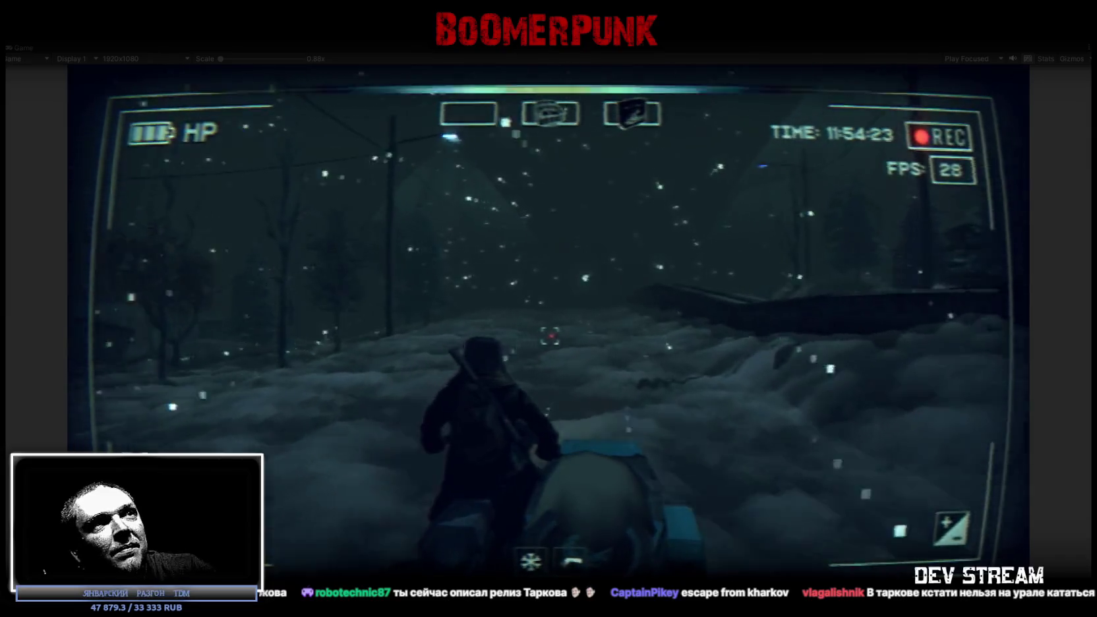
pyautogui.press('w')
pyautogui.press('w')
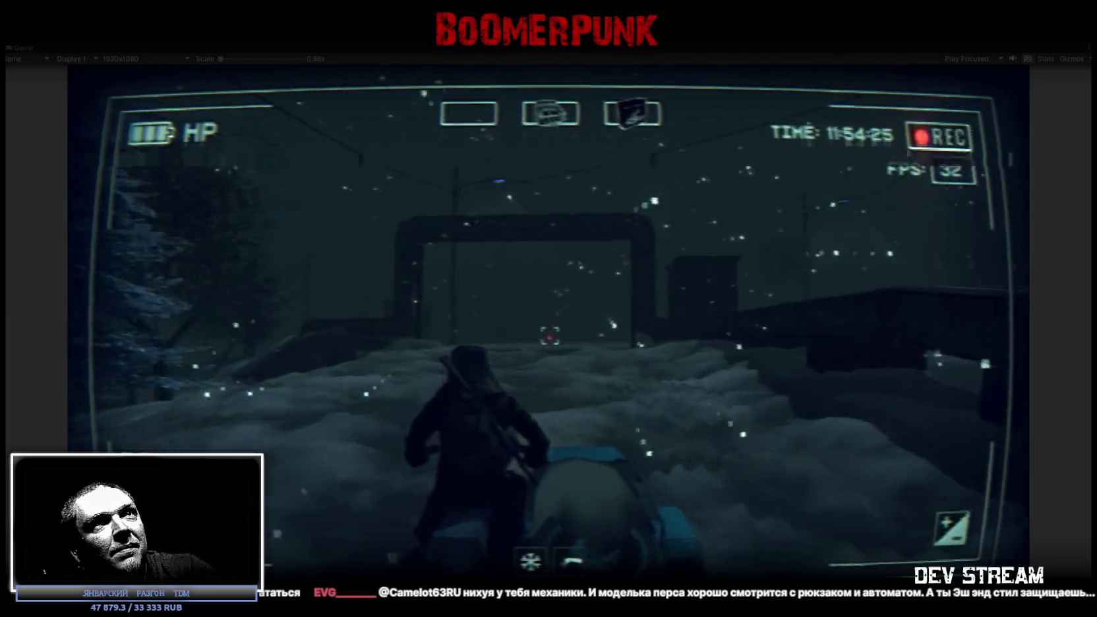
pyautogui.press('w')
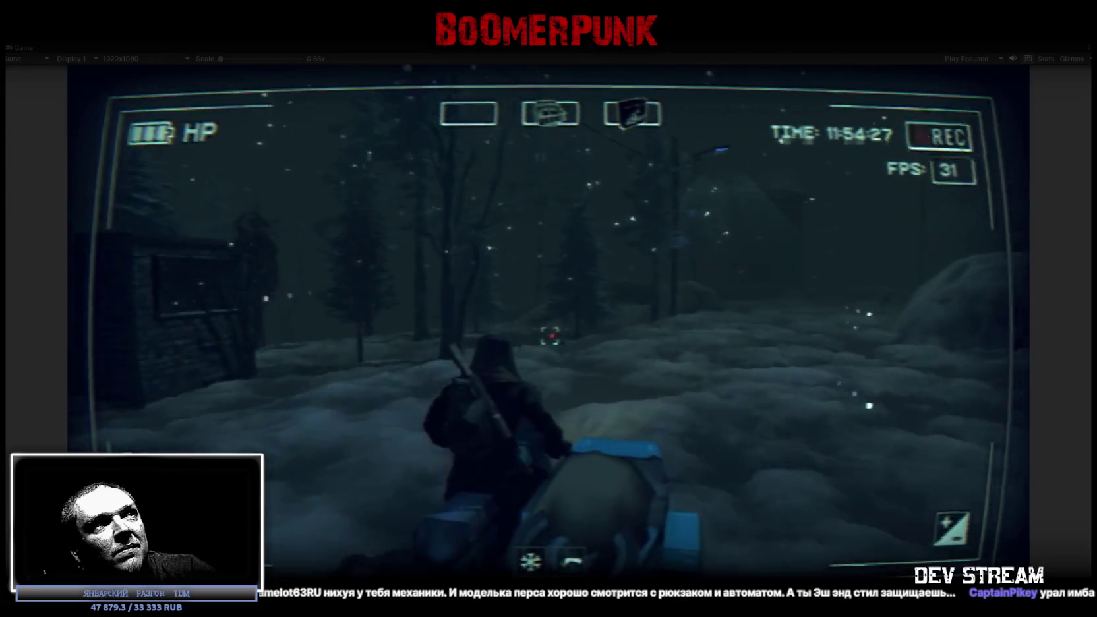
pyautogui.press('w')
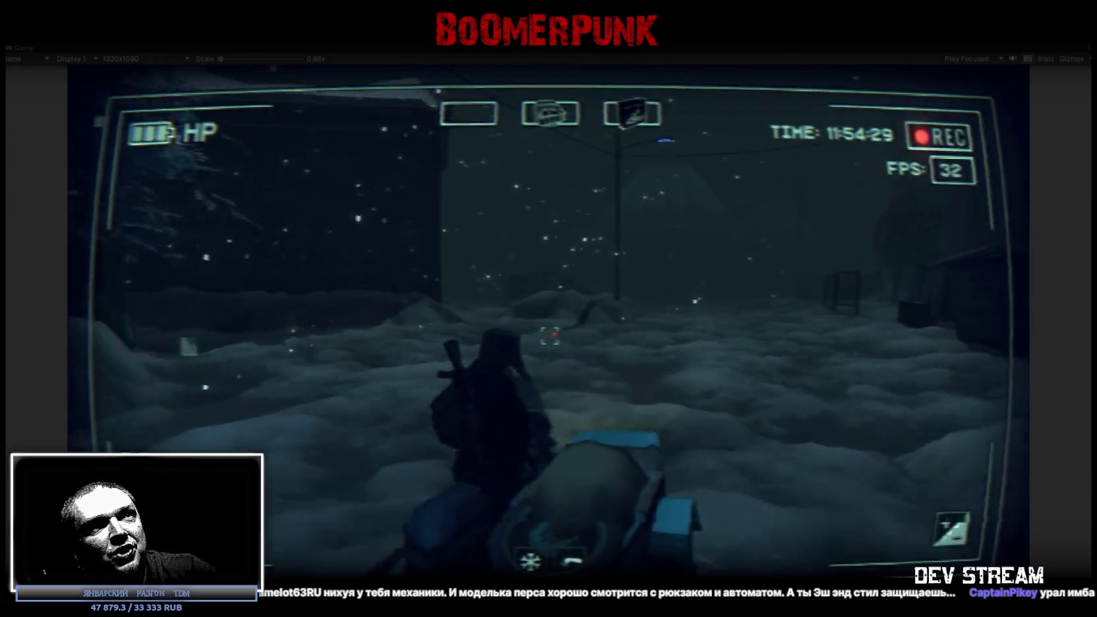
pyautogui.press('w')
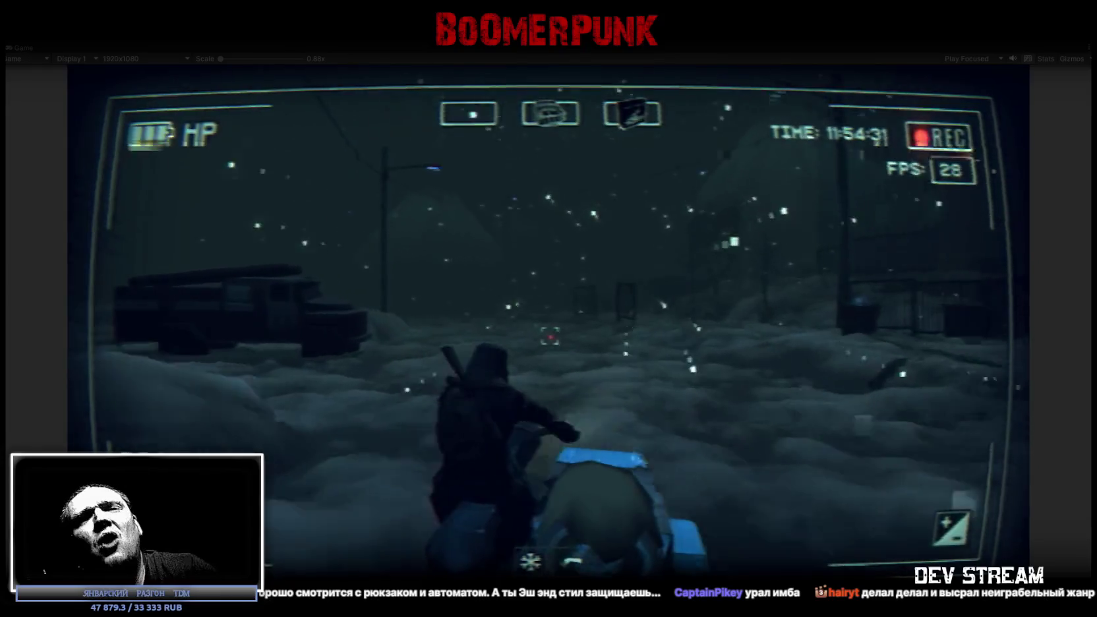
pyautogui.press('w')
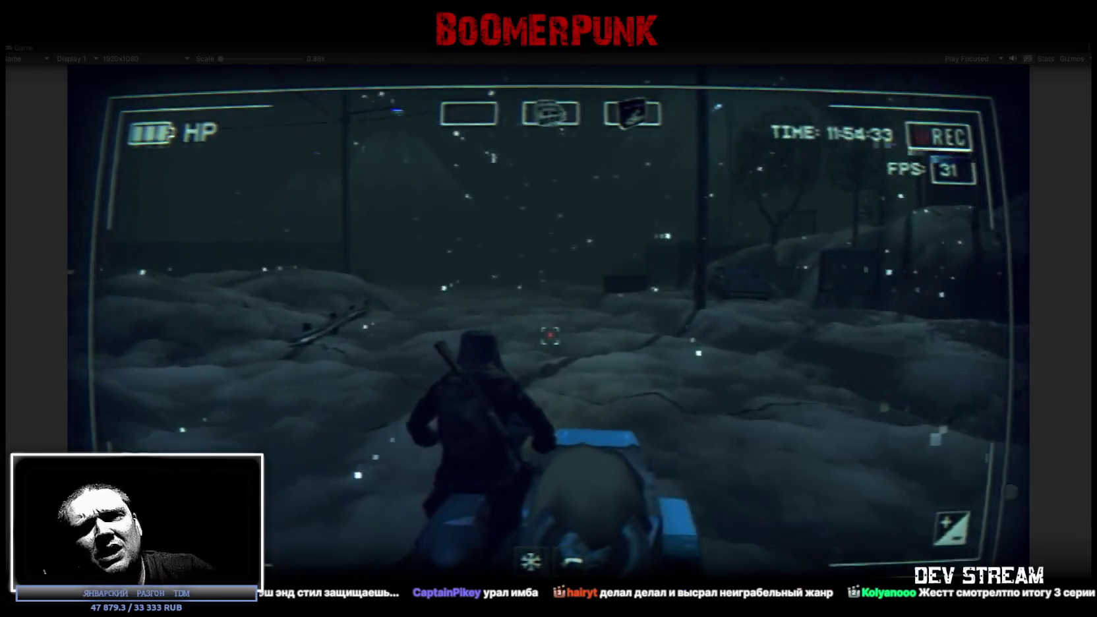
pyautogui.press('w')
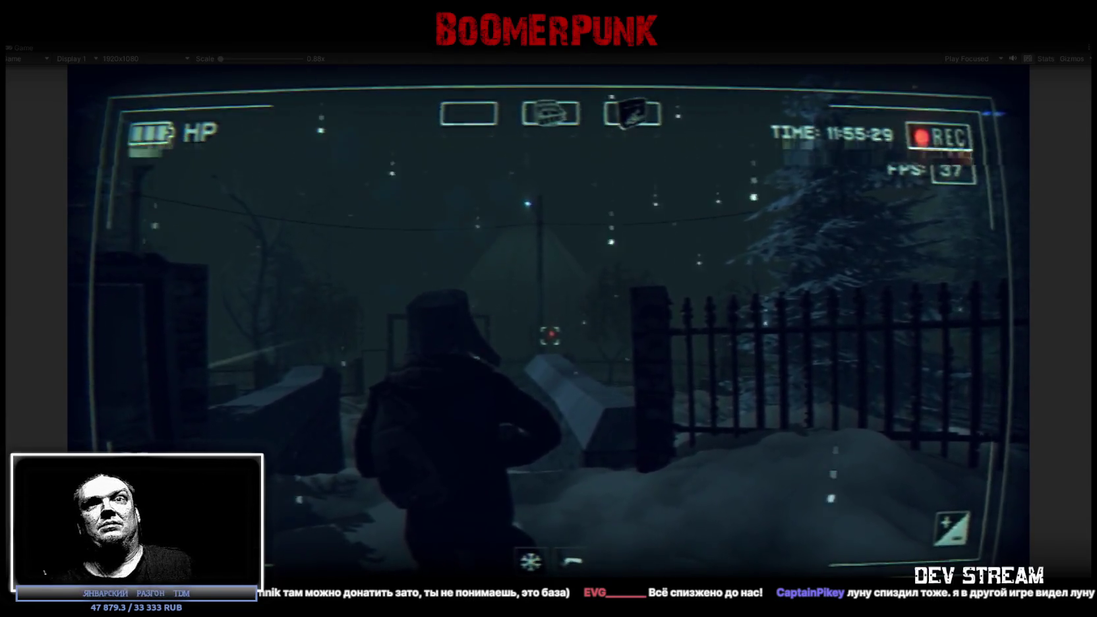
# - Walk across the fenced yard, out the gate into the forest, and back to the parked snowmobile
pyautogui.press('w')
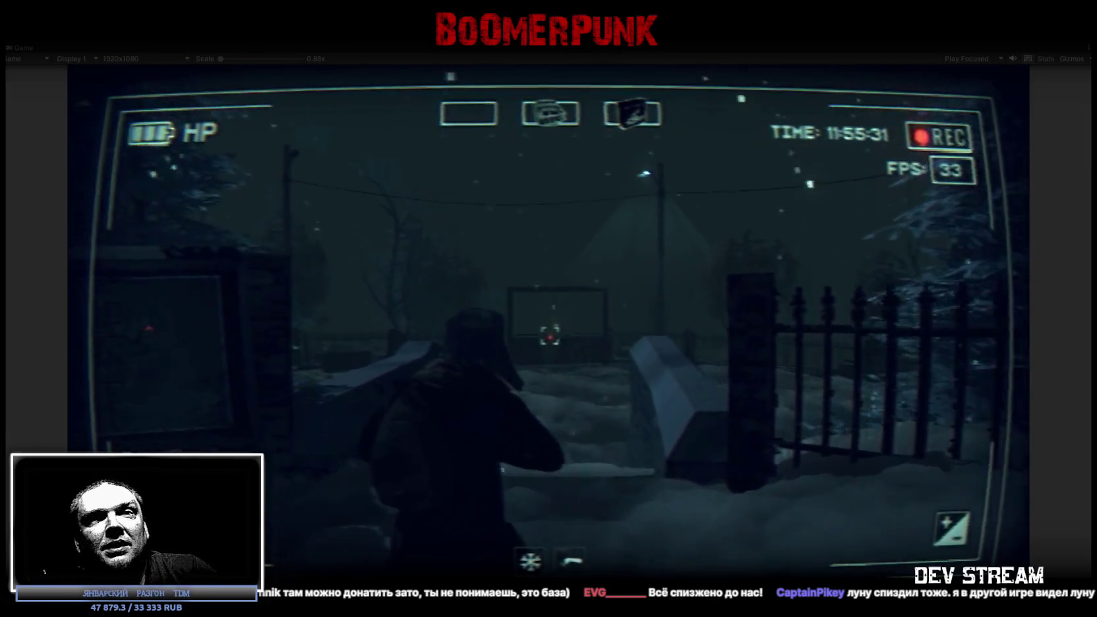
pyautogui.press('w')
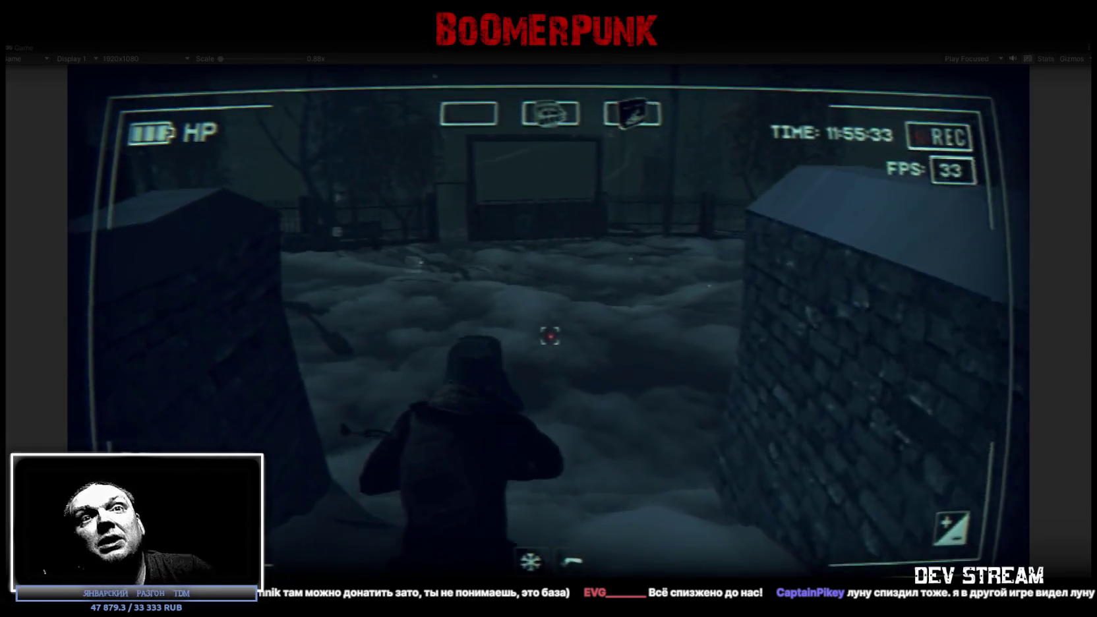
pyautogui.press('w')
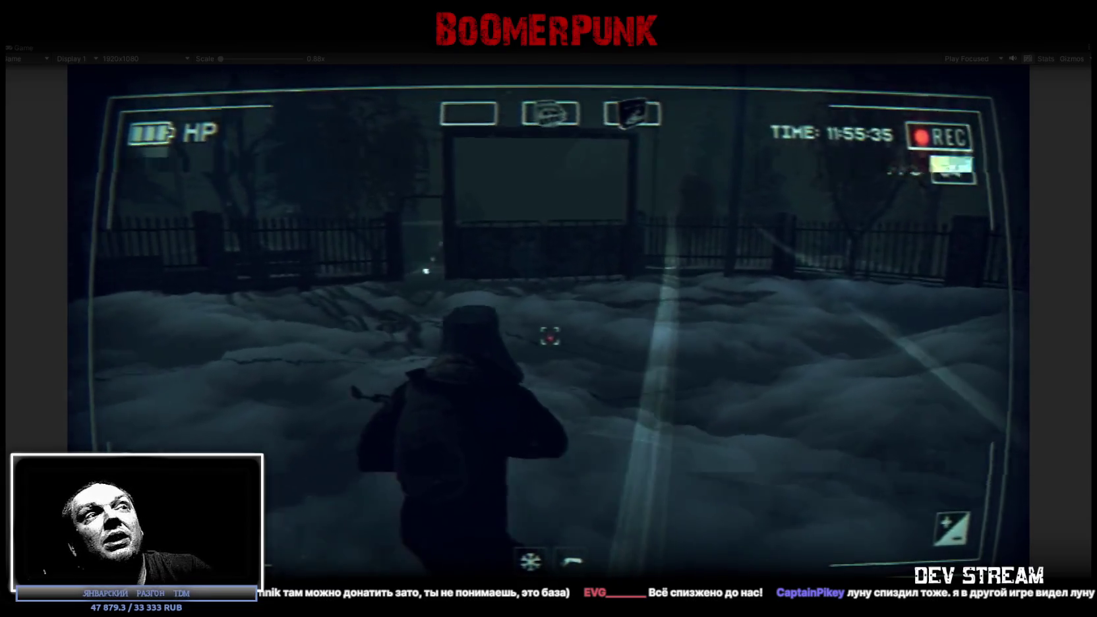
pyautogui.press('w')
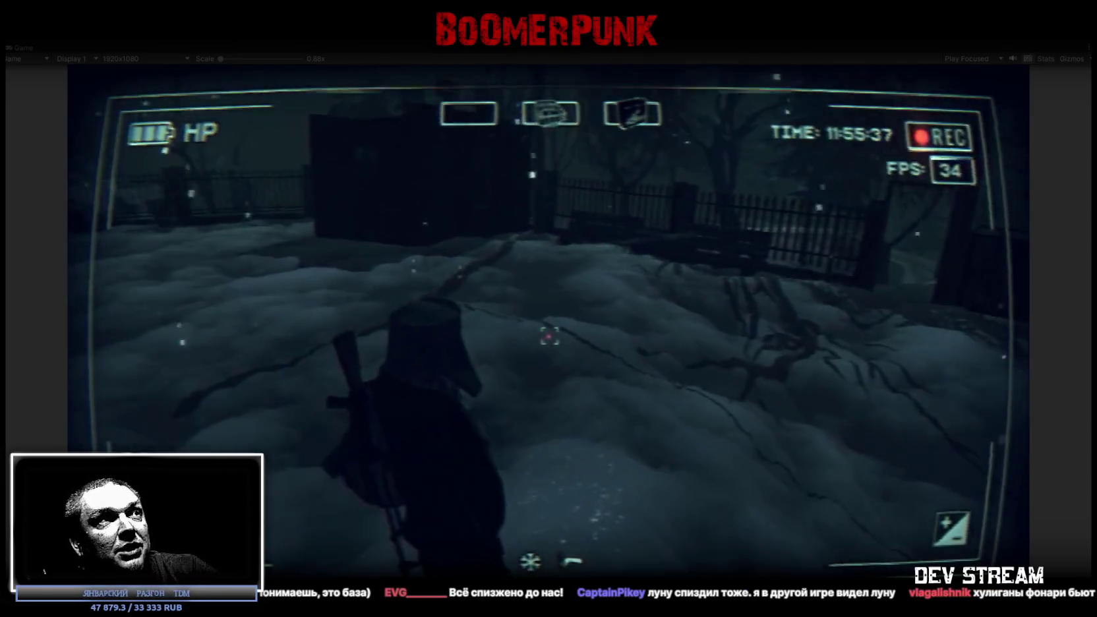
pyautogui.press('w')
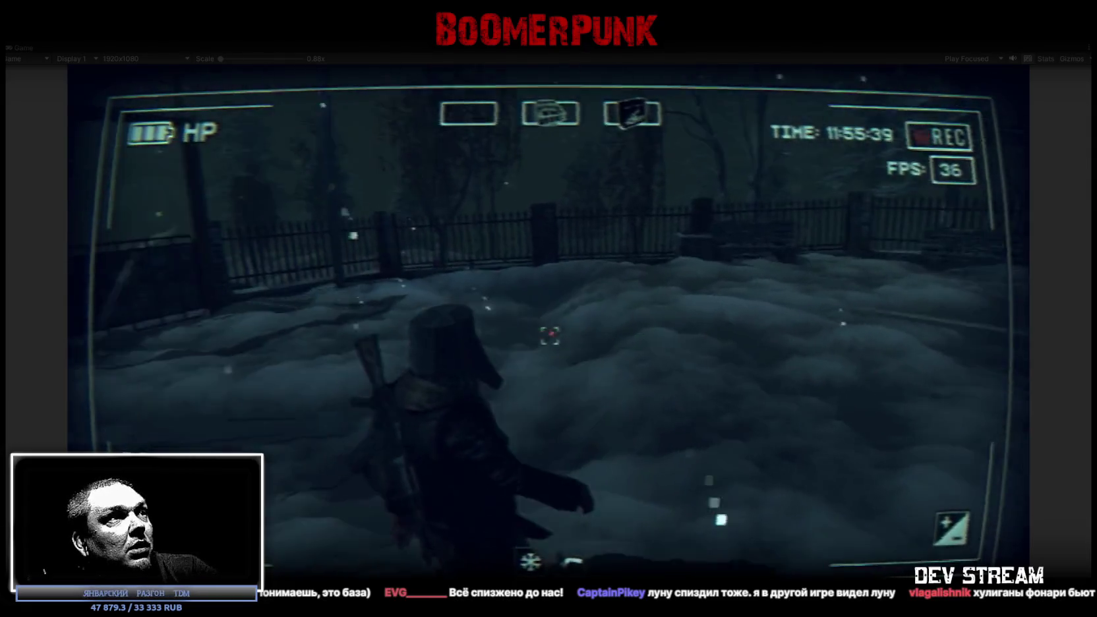
pyautogui.press('w')
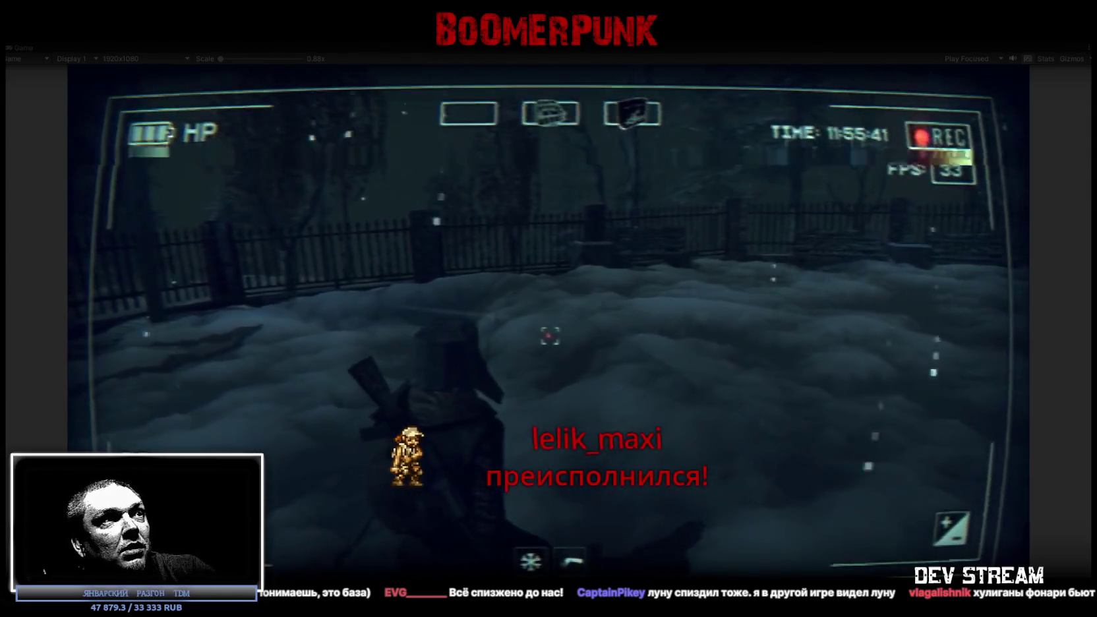
pyautogui.press('w')
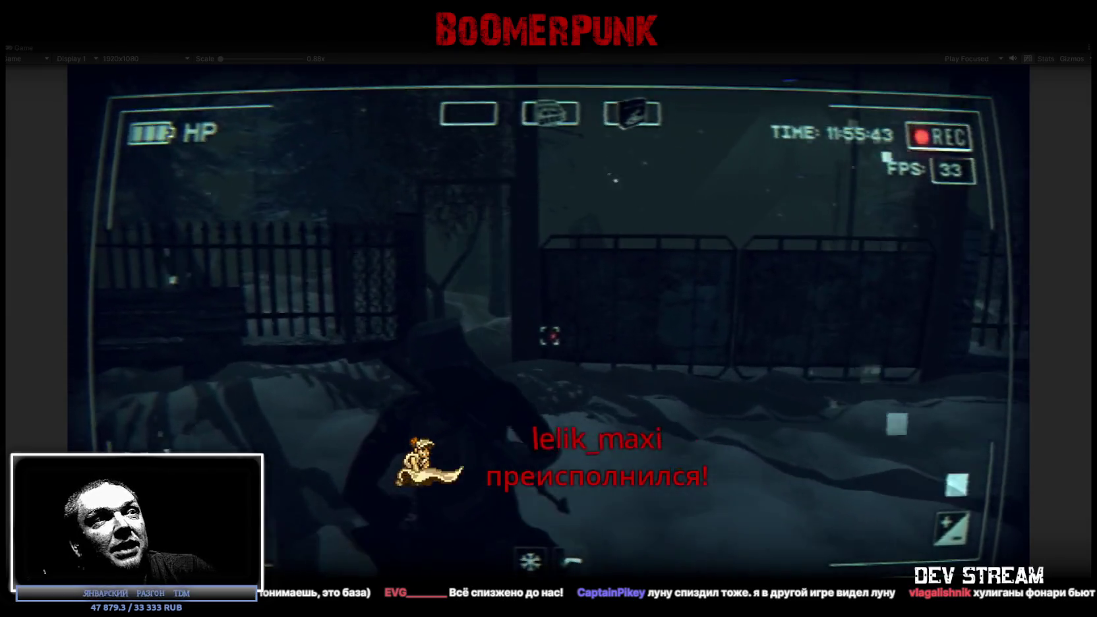
pyautogui.press('w')
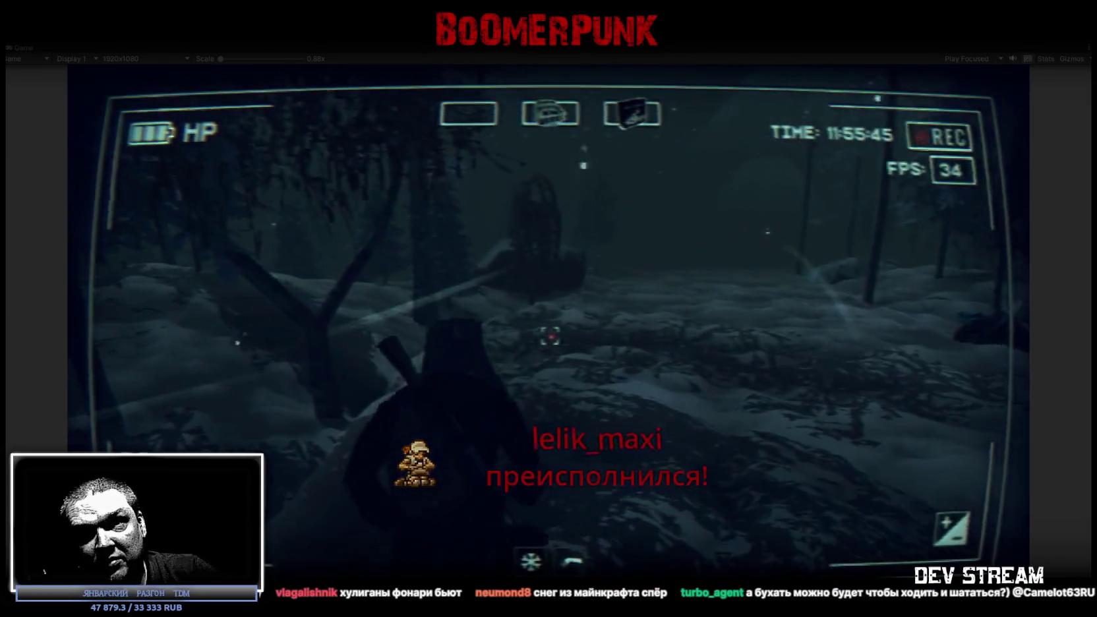
pyautogui.press('w')
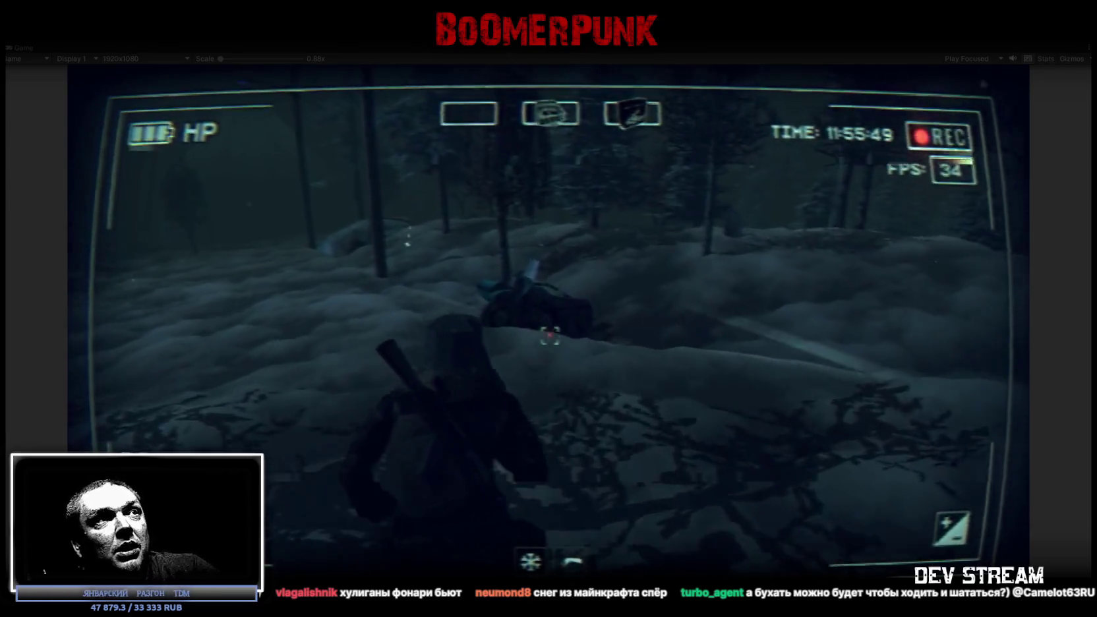
pyautogui.press('w')
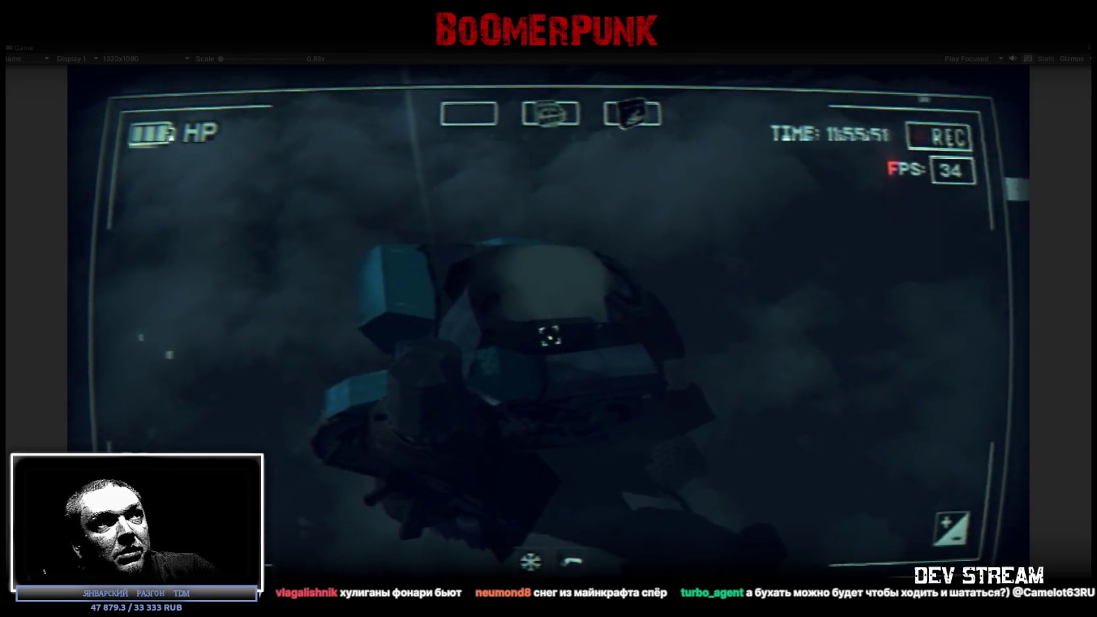
# - Drive the snowmobile along the forest path and out across the foggy snow field
pyautogui.press('w')
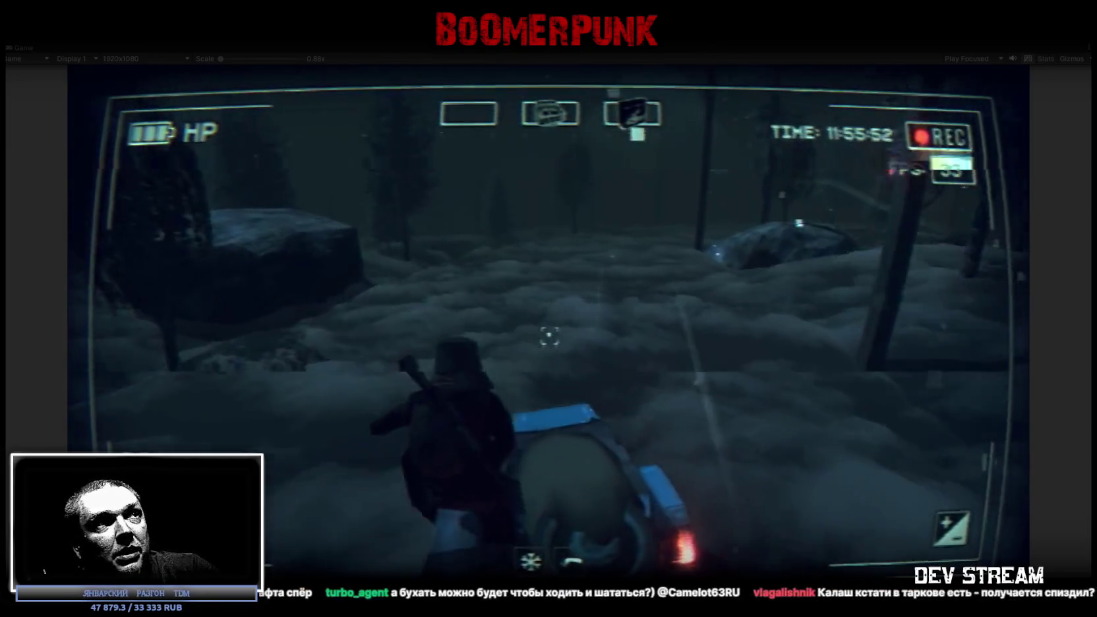
pyautogui.press('w')
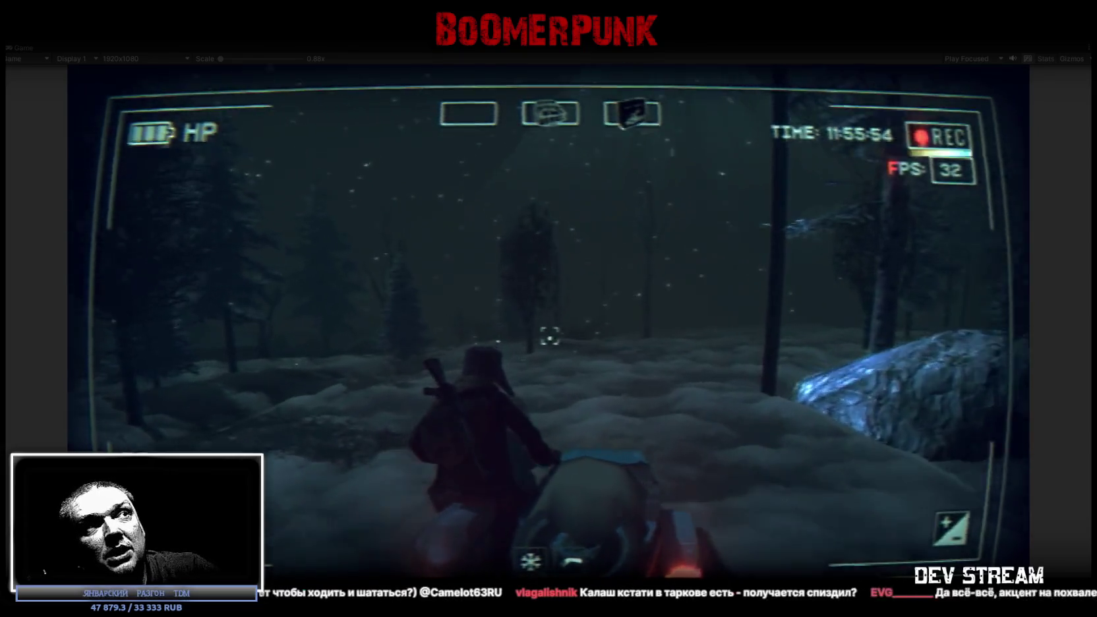
pyautogui.press('w')
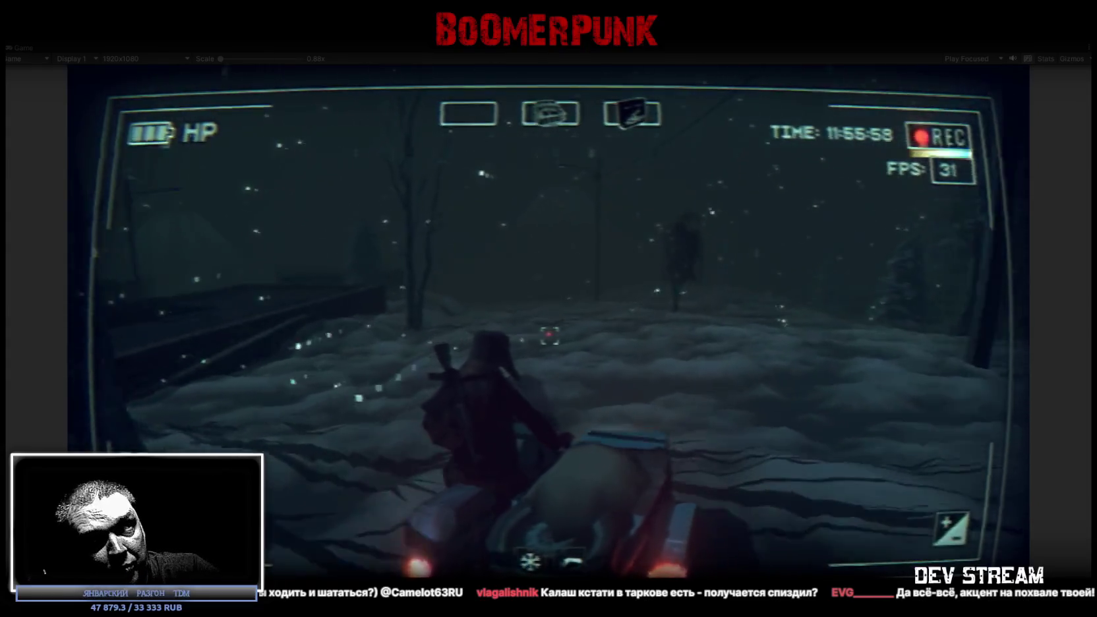
pyautogui.press('w')
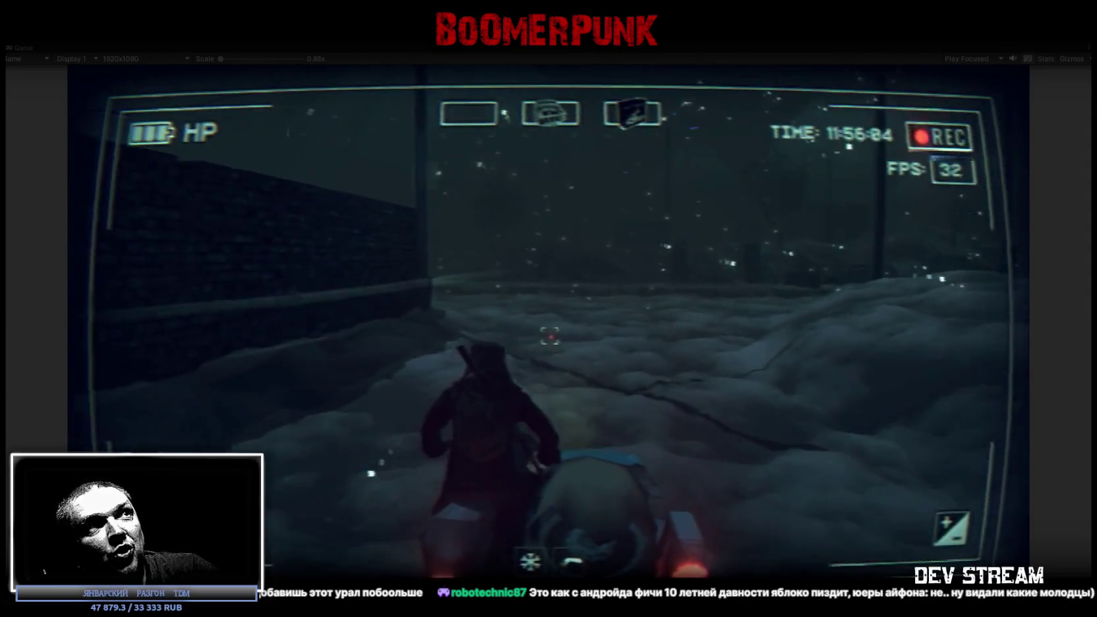
pyautogui.press('w')
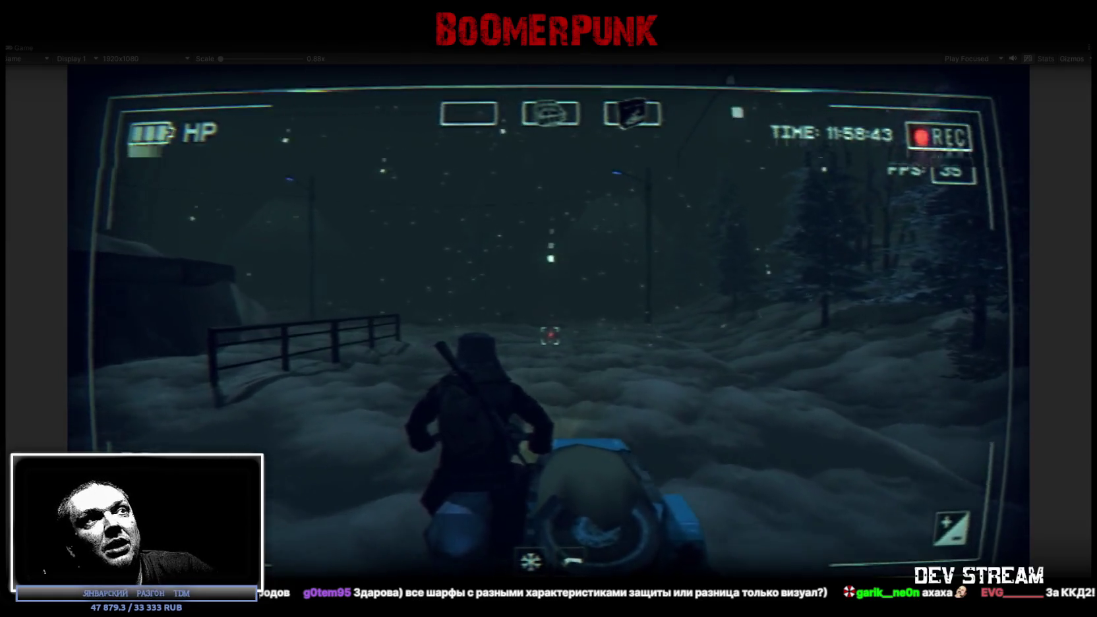
# - Use a gas canister from the inventory and resume play
pyautogui.press('Tab')
pyautogui.click(788, 279)
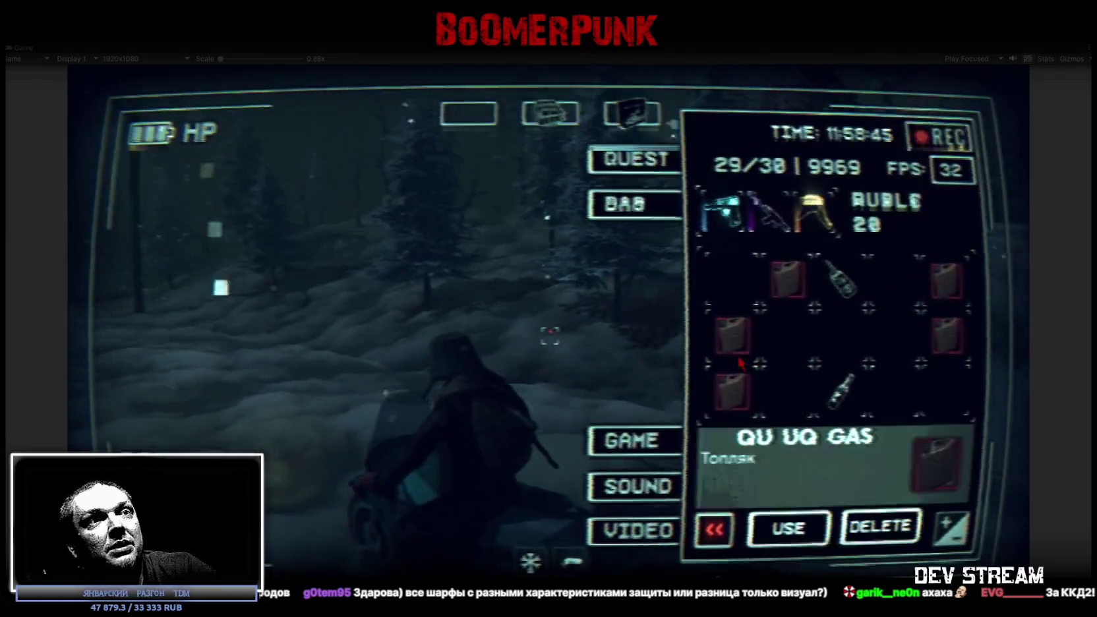
pyautogui.click(788, 530)
pyautogui.press('Tab')
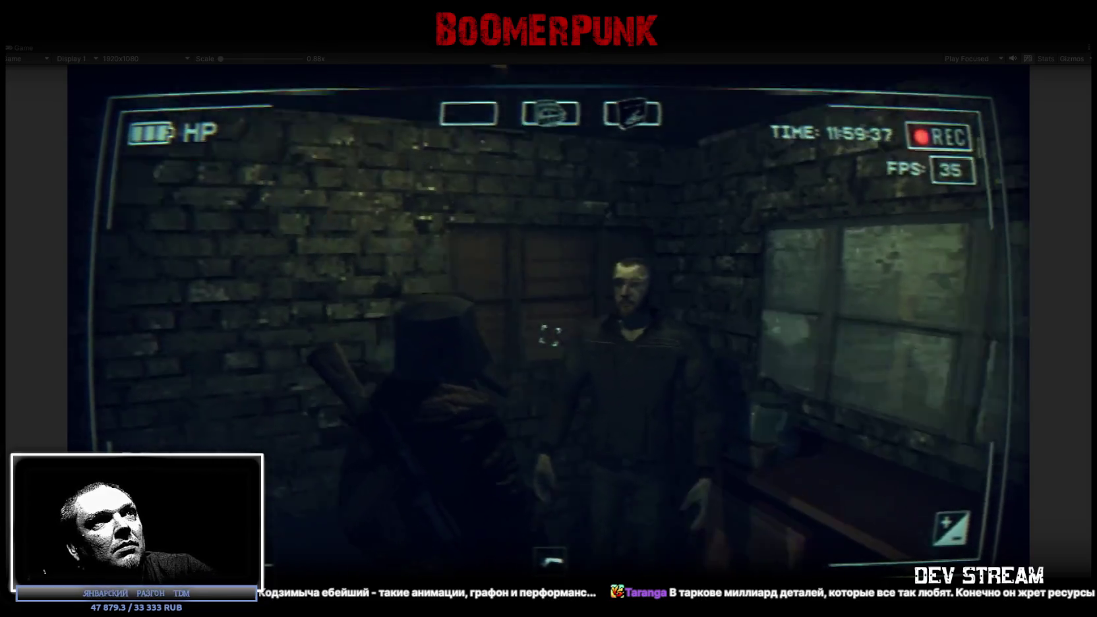
# - Talk to the man inside and choose the УЙТИ reply to leave the conversation
pyautogui.press('e')
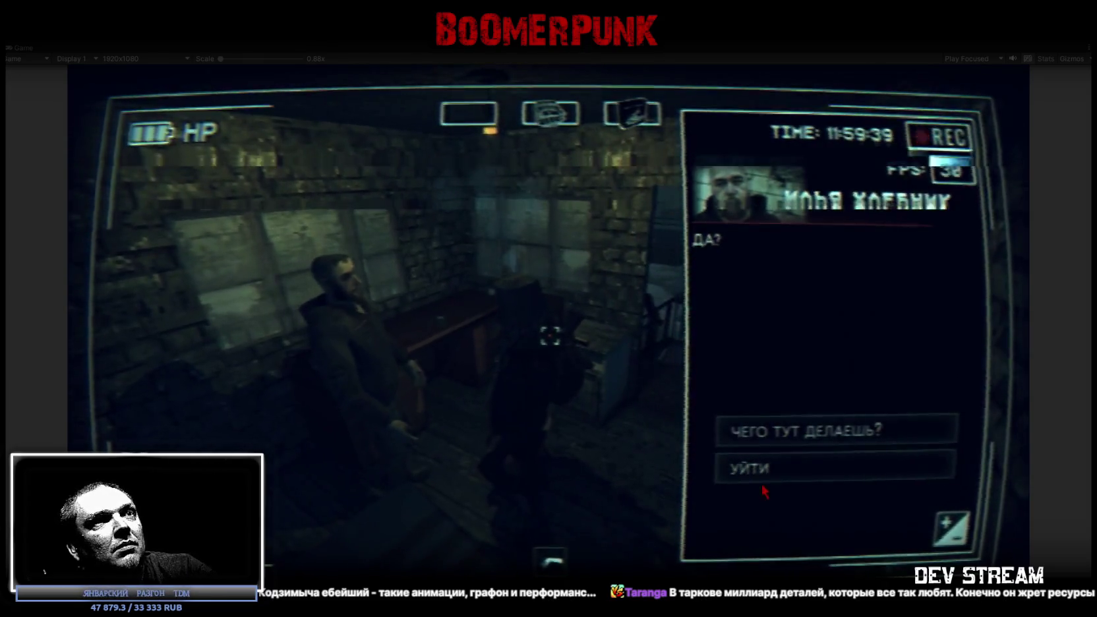
pyautogui.click(750, 475)
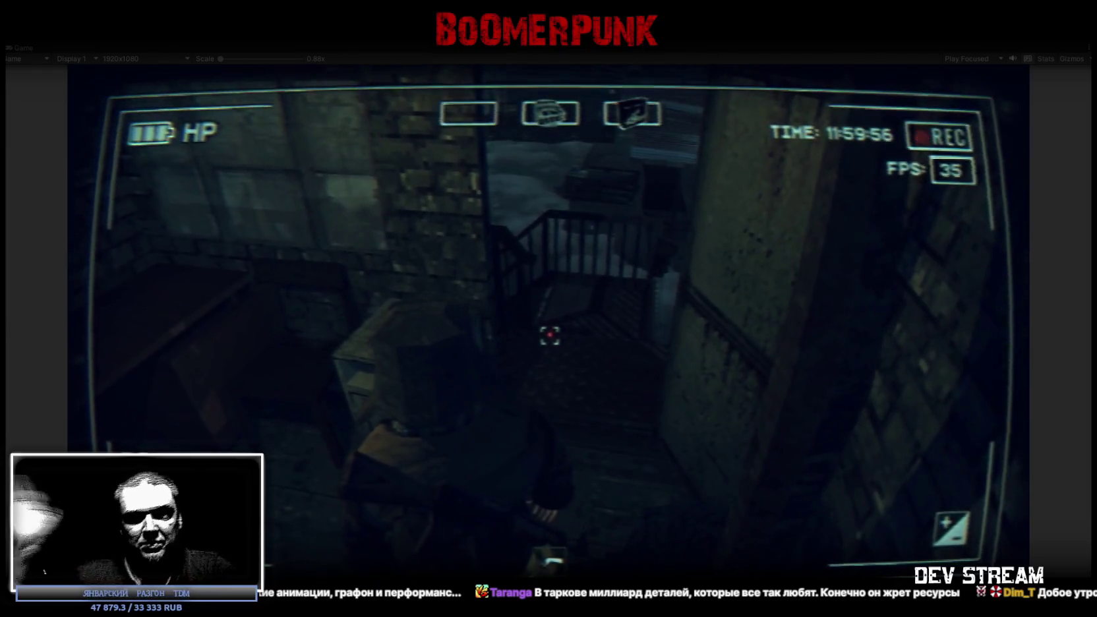
# - Open the BAG inventory to view the rubles, gas canisters and bottles
pyautogui.press('Tab')
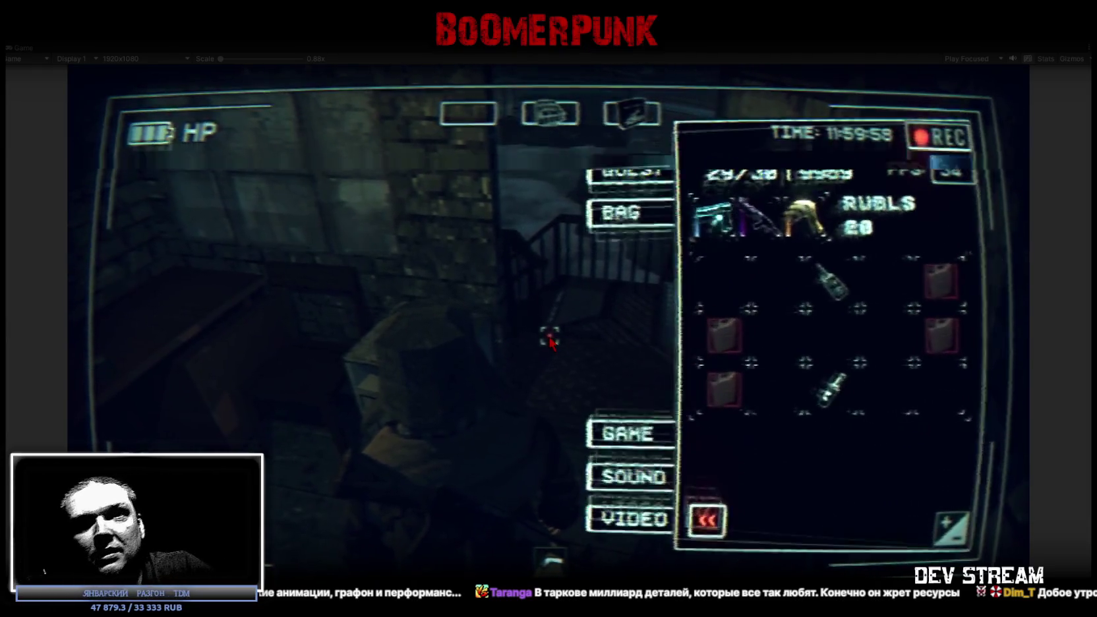
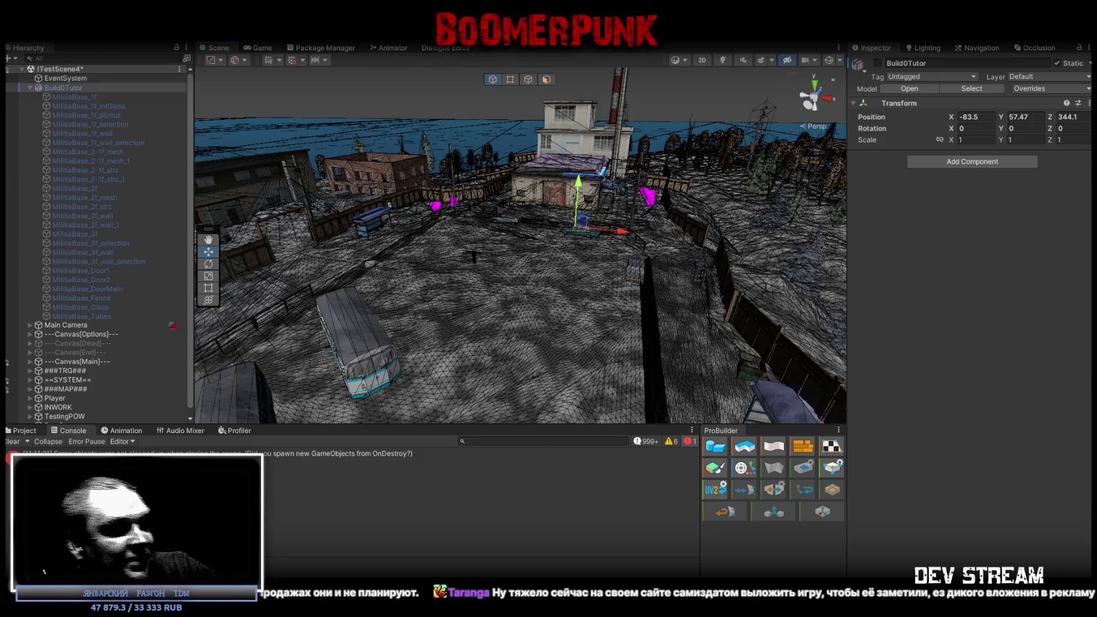
# - Switch from Unity to Blockbench and zoom the view onto the upper floor near the door
pyautogui.hotkey('alt', 'Tab')
pyautogui.moveTo(377, 341)
pyautogui.mouseDown(button='middle')
pyautogui.moveTo(608, 388)
pyautogui.moveTo(728, 366)
pyautogui.mouseUp(button='middle')
pyautogui.moveTo(741, 336)
pyautogui.mouseDown()
pyautogui.moveTo(503, 346)
pyautogui.moveTo(569, 323)
pyautogui.mouseUp()
pyautogui.scroll(5, 446, 383)
pyautogui.moveTo(446, 385)
pyautogui.mouseDown()
pyautogui.moveTo(537, 421)
pyautogui.moveTo(511, 335)
pyautogui.moveTo(624, 409)
pyautogui.mouseUp()
pyautogui.scroll(5, 521, 308)
# - Move the third-floor door face's UV box to a new texture spot and mirror its UVs
pyautogui.click(624, 409)
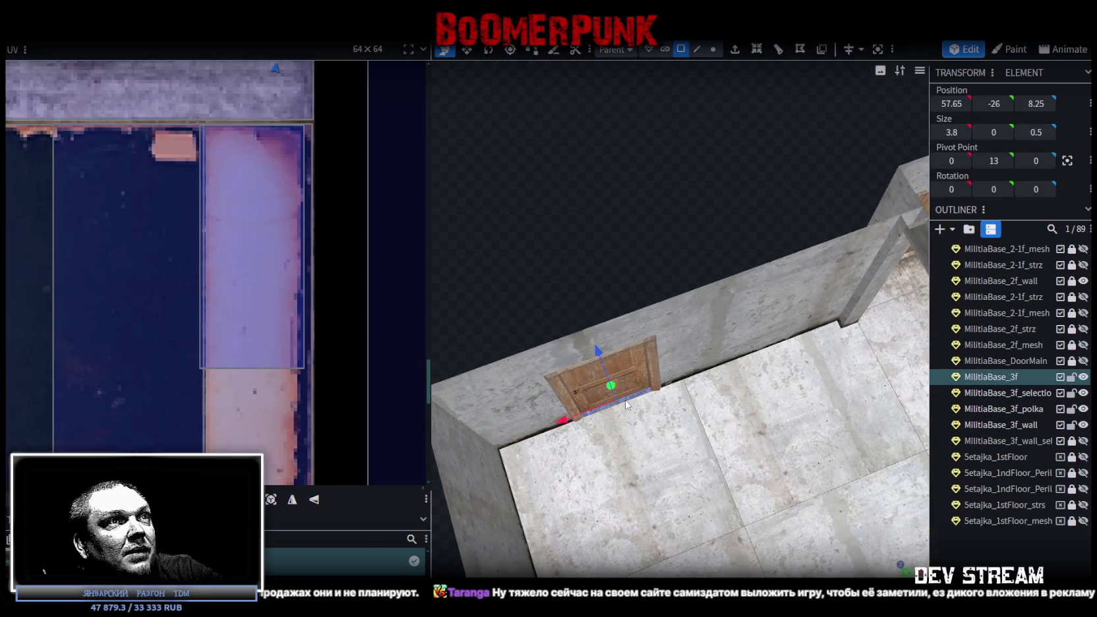
pyautogui.scroll(-3, 211, 243)
pyautogui.scroll(3, 198, 248)
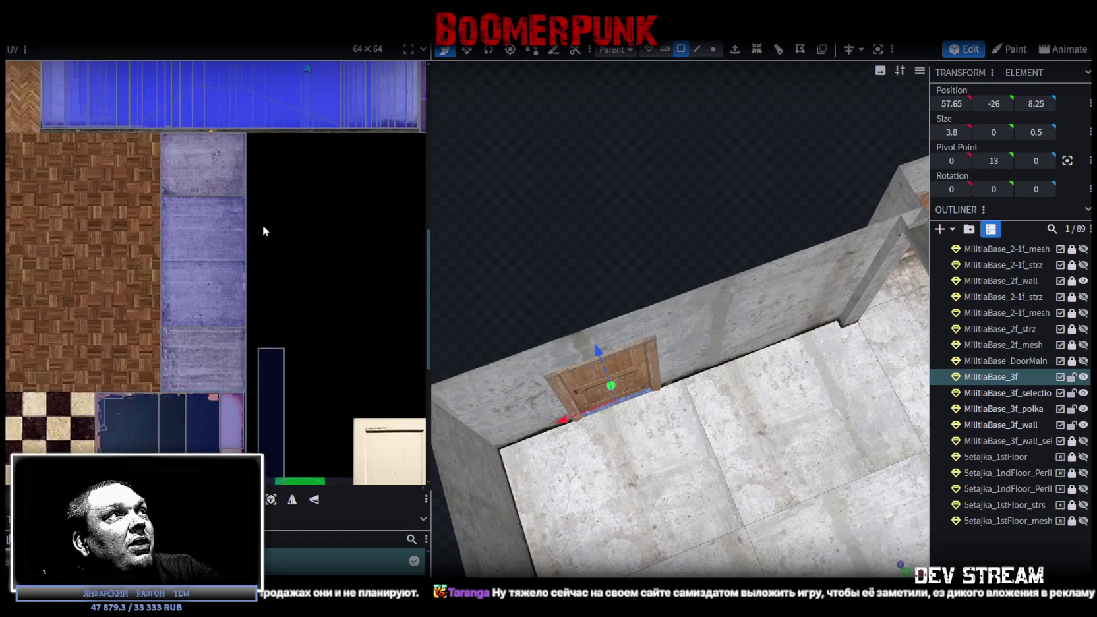
pyautogui.scroll(3, 262, 227)
pyautogui.moveTo(259, 84)
pyautogui.mouseDown()
pyautogui.moveTo(265, 172)
pyautogui.moveTo(321, 119)
pyautogui.moveTo(161, 102)
pyautogui.mouseUp()
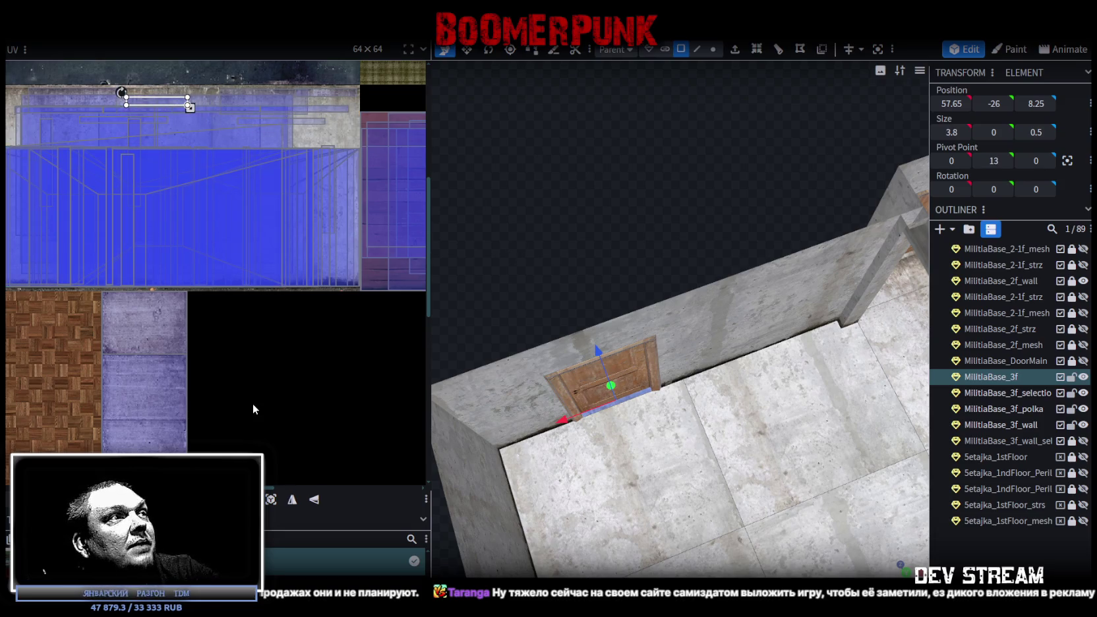
pyautogui.click(292, 499)
pyautogui.click(870, 558)
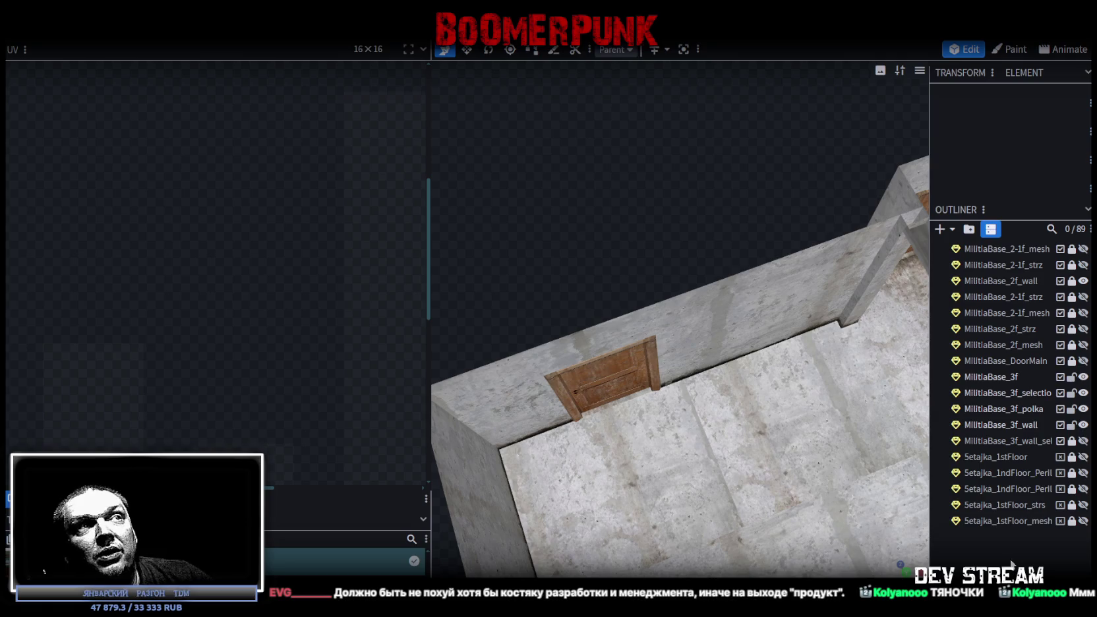
# - Bring the plank-floored room into view and select the railing above the floor
pyautogui.scroll(-5, 626, 226)
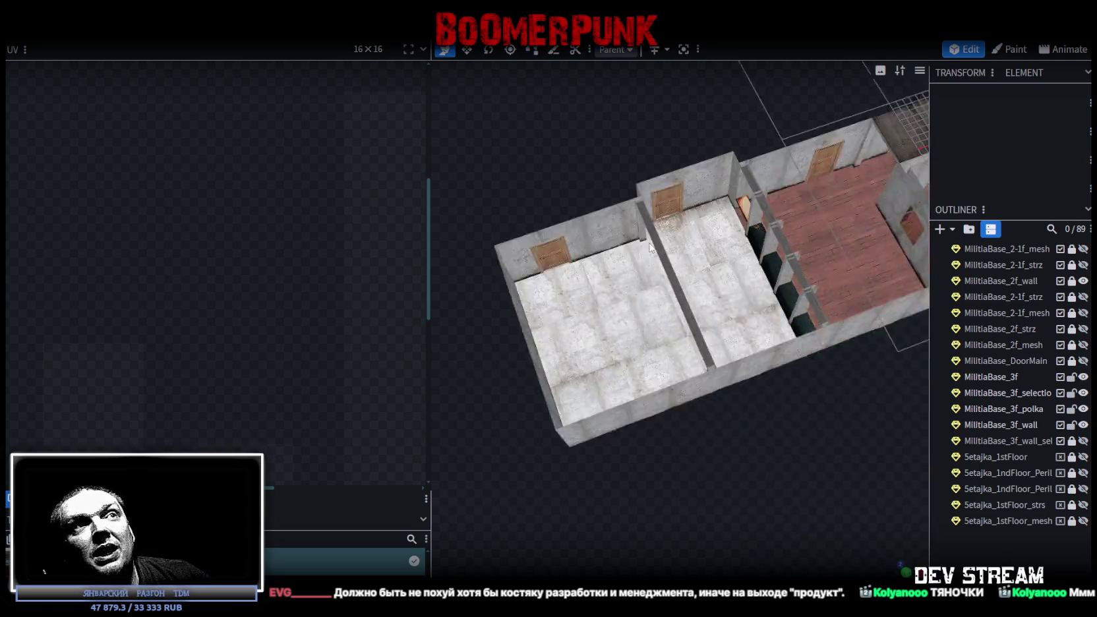
pyautogui.moveTo(768, 367)
pyautogui.mouseDown()
pyautogui.moveTo(626, 358)
pyautogui.moveTo(640, 405)
pyautogui.moveTo(492, 364)
pyautogui.moveTo(734, 420)
pyautogui.mouseUp()
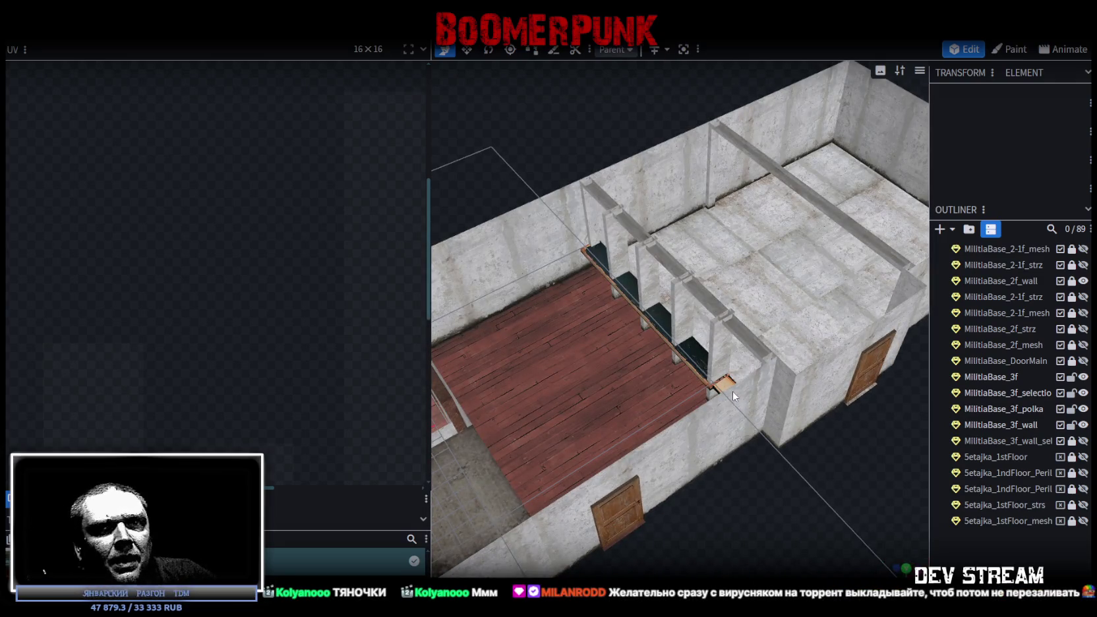
pyautogui.moveTo(738, 391)
pyautogui.mouseDown()
pyautogui.moveTo(814, 490)
pyautogui.moveTo(783, 476)
pyautogui.moveTo(822, 472)
pyautogui.moveTo(723, 476)
pyautogui.moveTo(760, 487)
pyautogui.mouseUp()
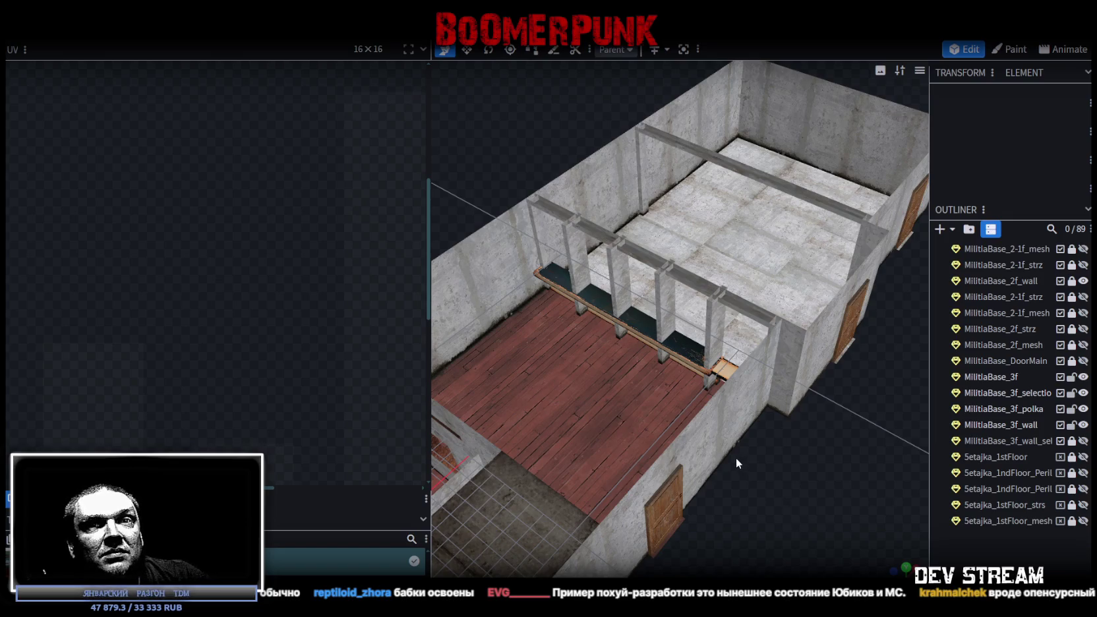
pyautogui.scroll(-3, 736, 456)
pyautogui.moveTo(765, 455)
pyautogui.mouseDown()
pyautogui.moveTo(711, 458)
pyautogui.moveTo(804, 444)
pyautogui.mouseUp()
pyautogui.scroll(5, 761, 447)
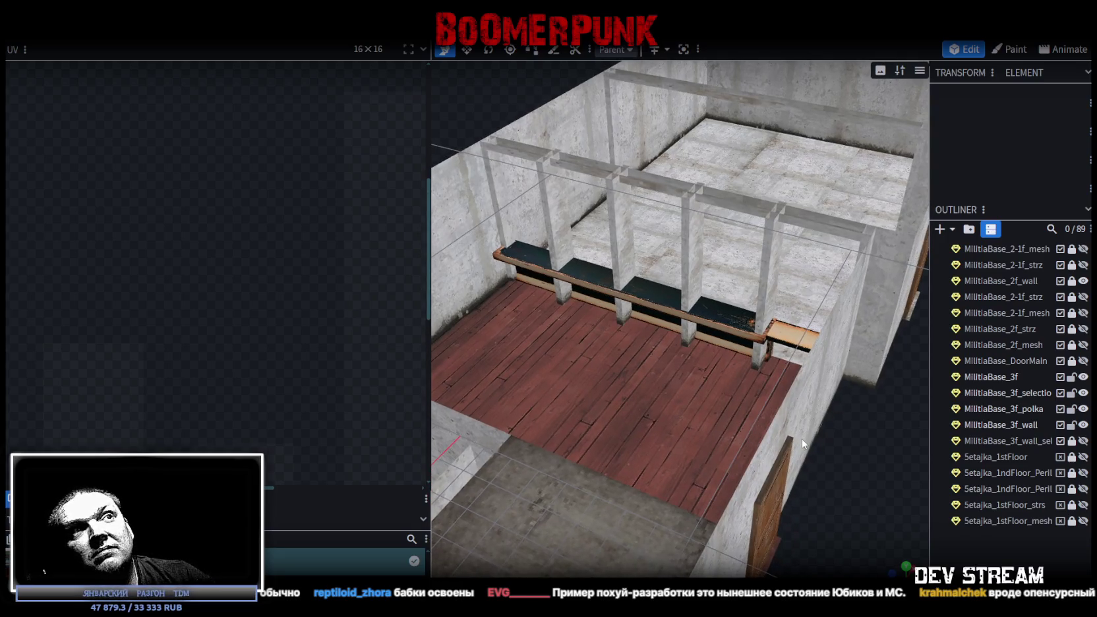
pyautogui.moveTo(802, 439); pyautogui.dragTo(794, 388)
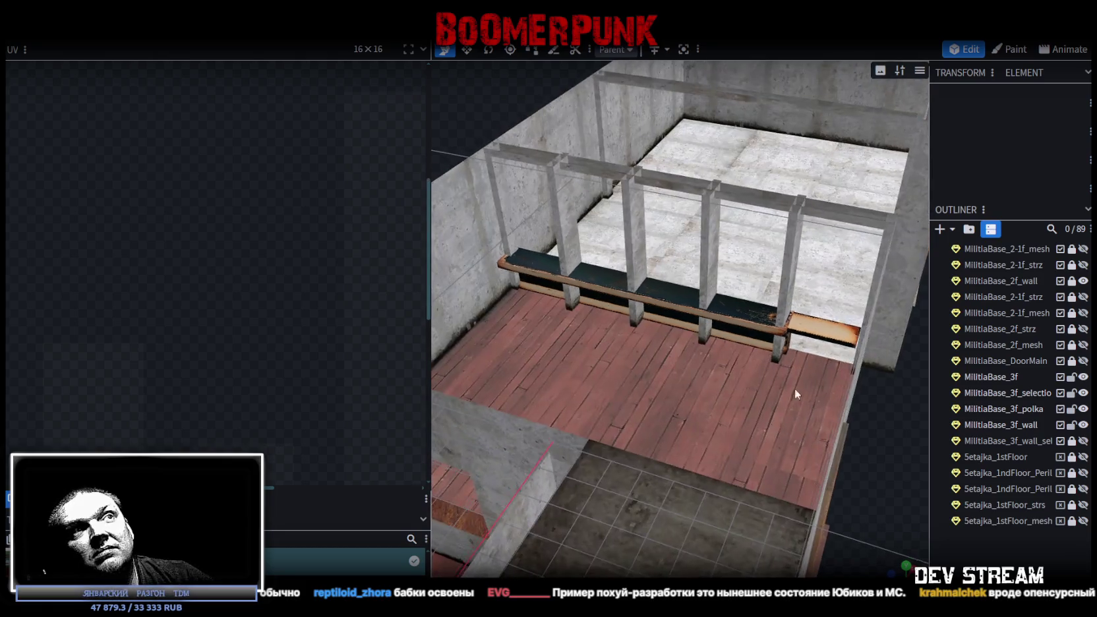
pyautogui.click(744, 322)
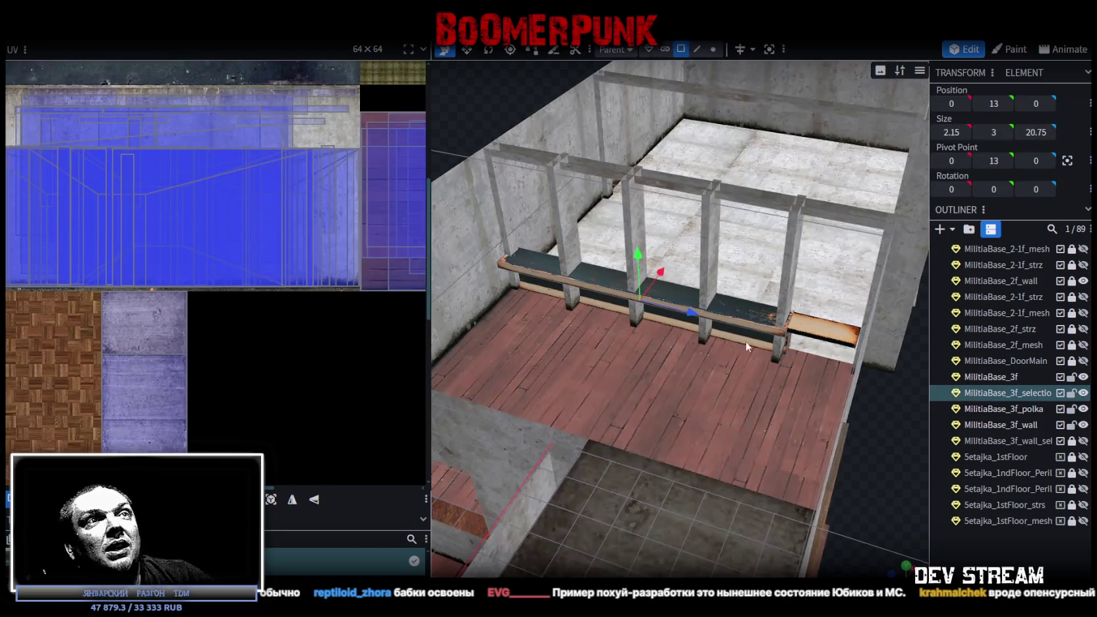
pyautogui.click(746, 328)
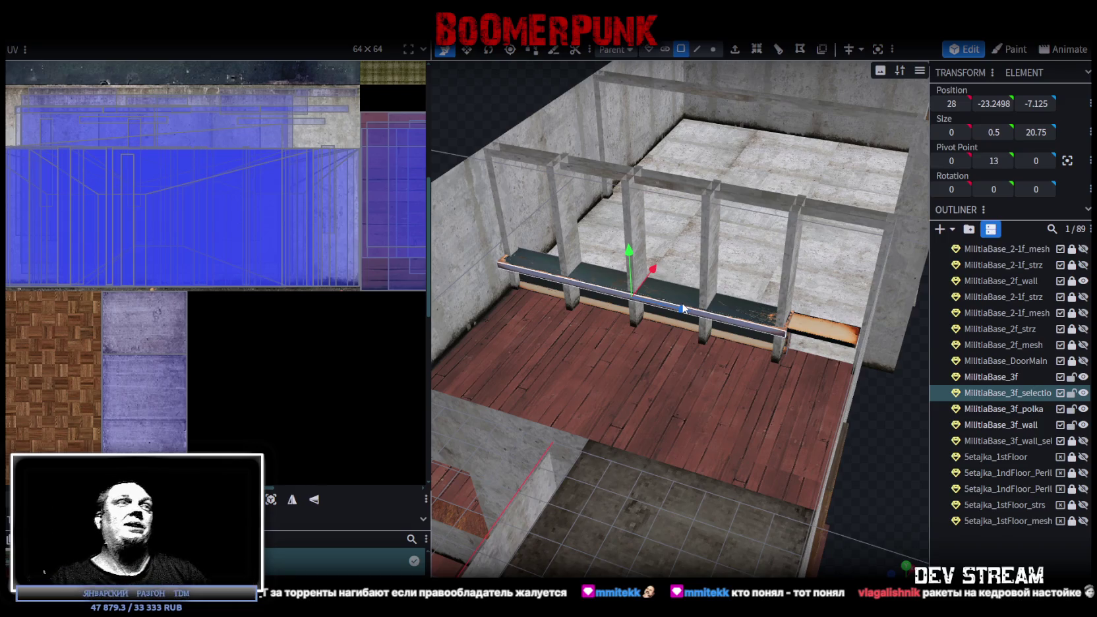
pyautogui.scroll(-3, 635, 349)
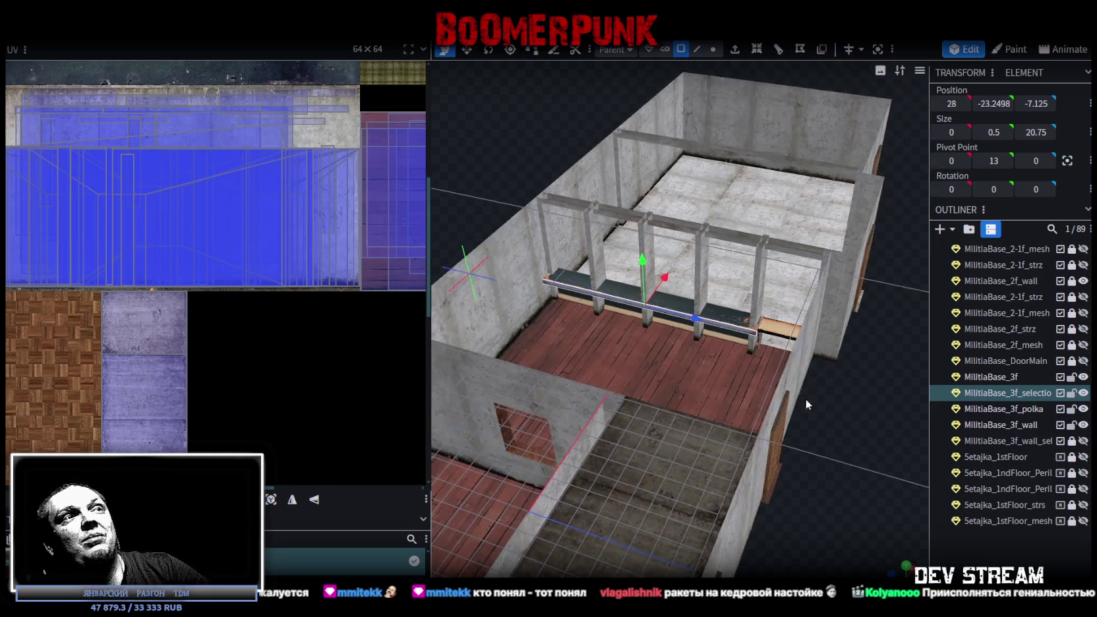
pyautogui.scroll(3, 847, 422)
pyautogui.moveTo(847, 421)
pyautogui.mouseDown()
pyautogui.moveTo(742, 442)
pyautogui.moveTo(844, 432)
pyautogui.moveTo(800, 468)
pyautogui.mouseUp()
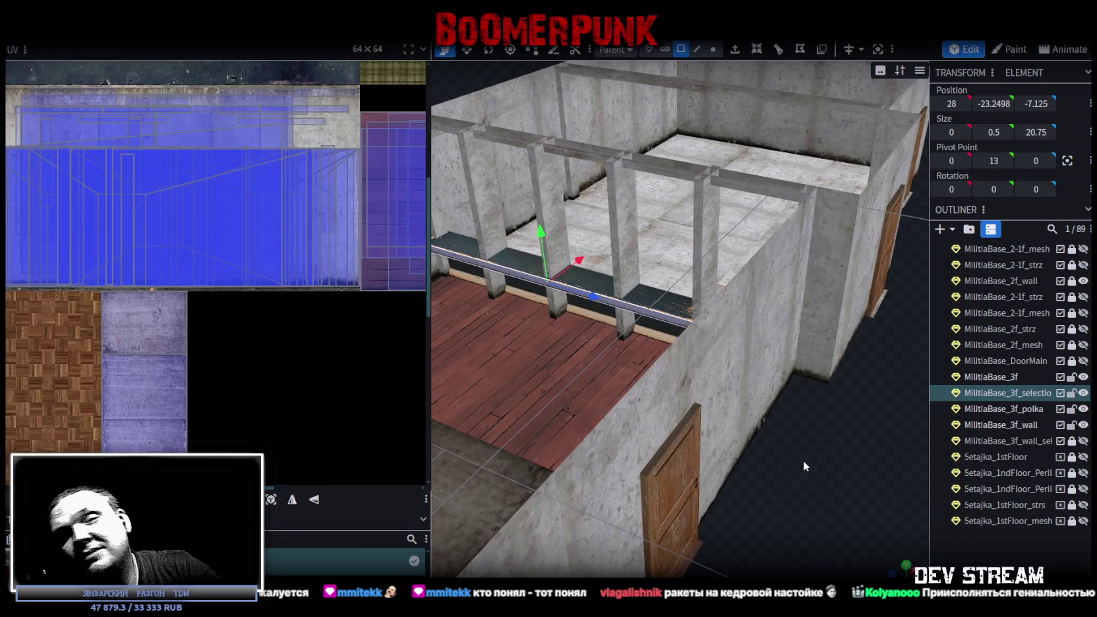
pyautogui.moveTo(866, 437)
pyautogui.mouseDown()
pyautogui.moveTo(804, 417)
pyautogui.moveTo(785, 427)
pyautogui.moveTo(802, 440)
pyautogui.moveTo(679, 459)
pyautogui.moveTo(776, 396)
pyautogui.moveTo(889, 383)
pyautogui.moveTo(758, 369)
pyautogui.moveTo(845, 366)
pyautogui.moveTo(850, 334)
pyautogui.moveTo(830, 323)
pyautogui.mouseUp()
pyautogui.scroll(3, 802, 386)
pyautogui.scroll(-3, 802, 392)
pyautogui.scroll(3, 828, 390)
pyautogui.scroll(-3, 829, 389)
pyautogui.scroll(3, 845, 367)
pyautogui.scroll(-3, 845, 367)
pyautogui.scroll(3, 663, 377)
pyautogui.scroll(-3, 663, 377)
pyautogui.moveTo(524, 413); pyautogui.dragTo(583, 406)
# - Select the inner back face of MilitiaBase_3f_wall and zoom in to look into the room
pyautogui.click(621, 231)
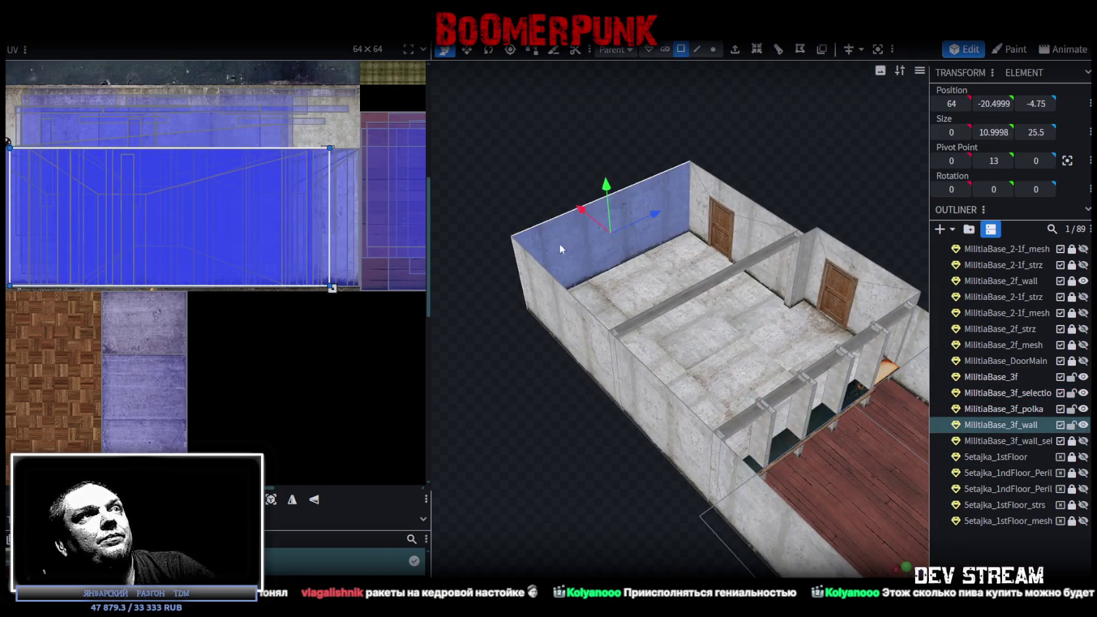
pyautogui.scroll(4, 565, 250)
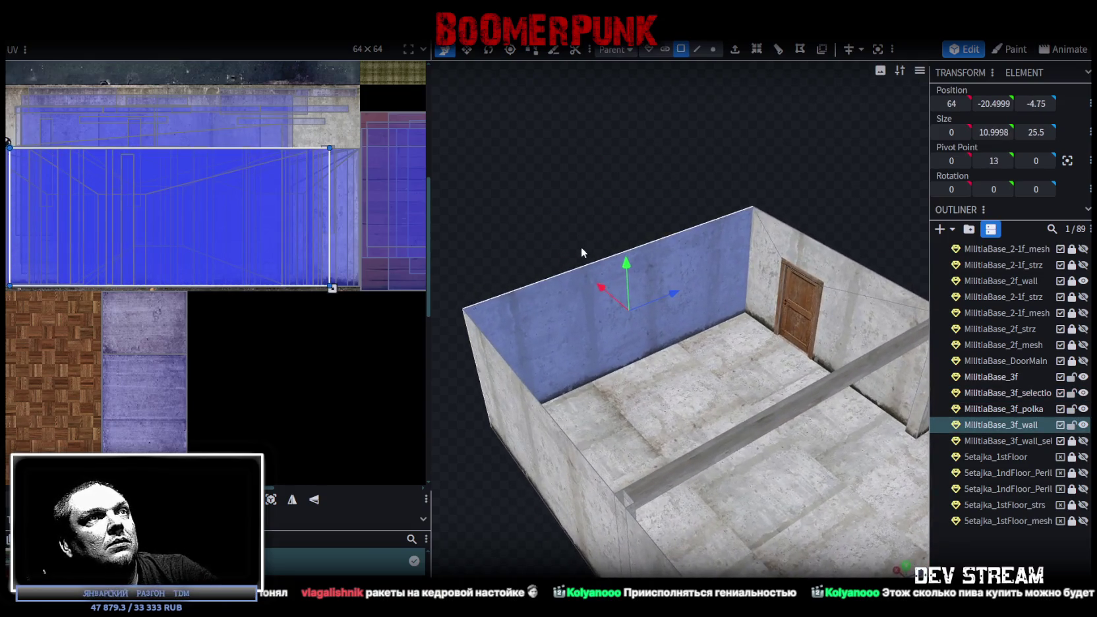
pyautogui.scroll(2, 581, 247)
pyautogui.scroll(2, 594, 251)
pyautogui.scroll(2, 605, 256)
pyautogui.scroll(1, 609, 261)
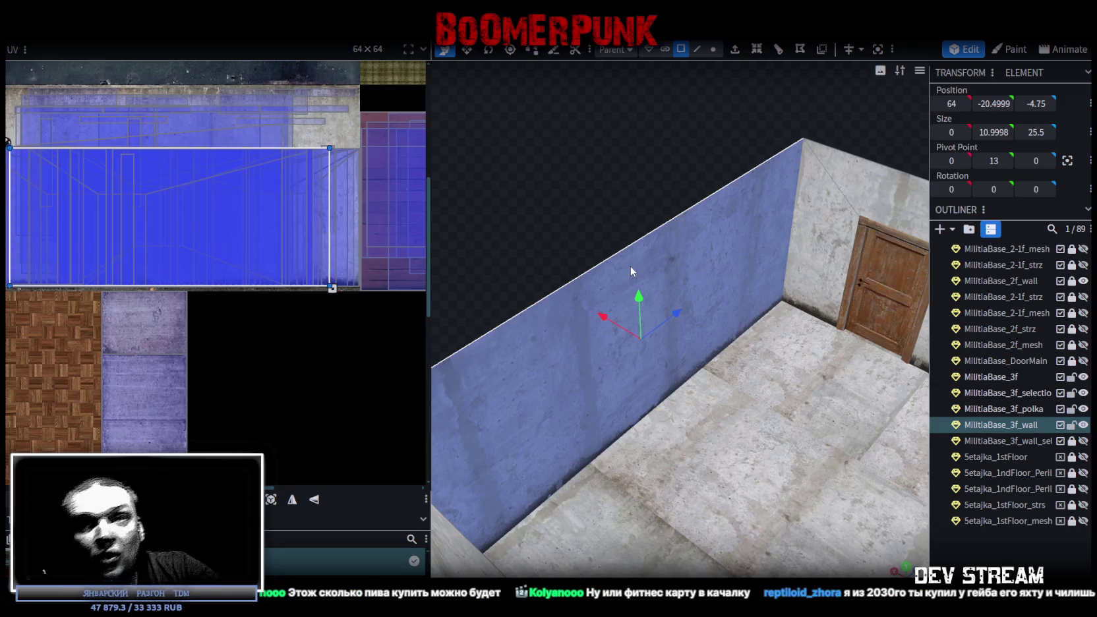
pyautogui.scroll(-3, 609, 347)
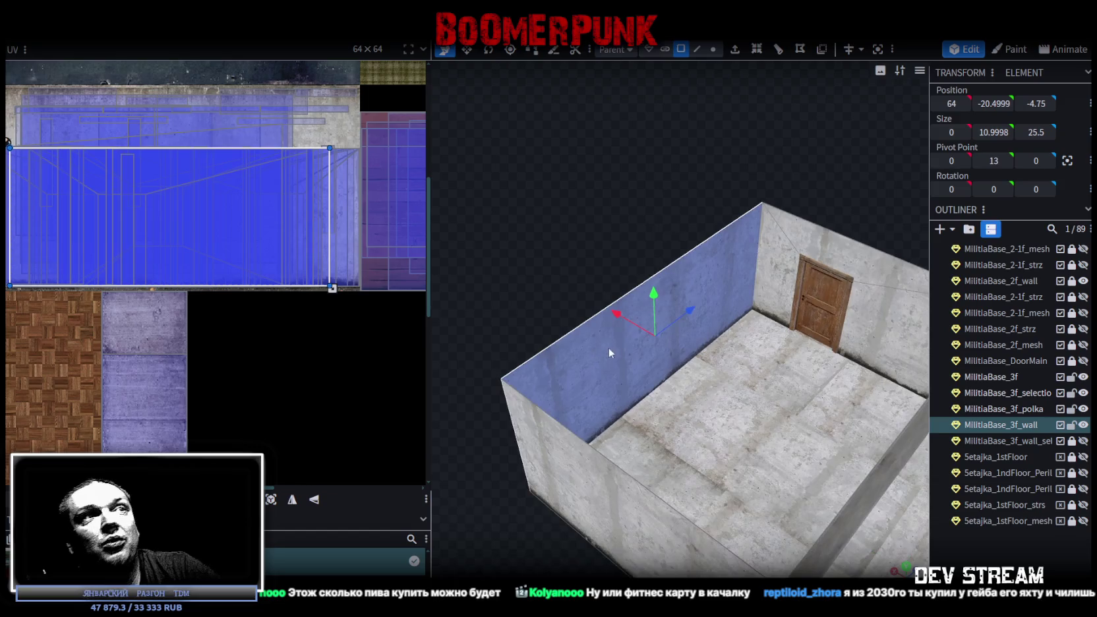
pyautogui.scroll(-2, 649, 371)
pyautogui.scroll(3, 565, 315)
pyautogui.scroll(3, 615, 352)
pyautogui.moveTo(615, 352)
pyautogui.mouseDown()
pyautogui.moveTo(608, 265)
pyautogui.moveTo(531, 272)
pyautogui.moveTo(549, 234)
pyautogui.moveTo(615, 230)
pyautogui.moveTo(649, 237)
pyautogui.moveTo(657, 282)
pyautogui.moveTo(608, 245)
pyautogui.moveTo(637, 240)
pyautogui.mouseUp()
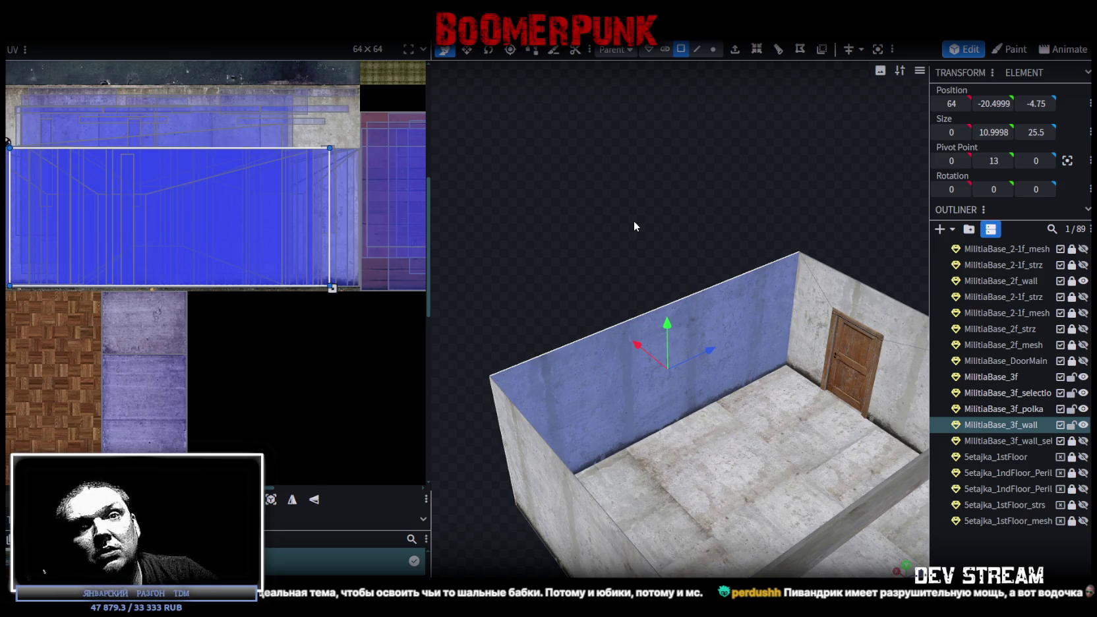
pyautogui.moveTo(634, 221); pyautogui.dragTo(628, 227)
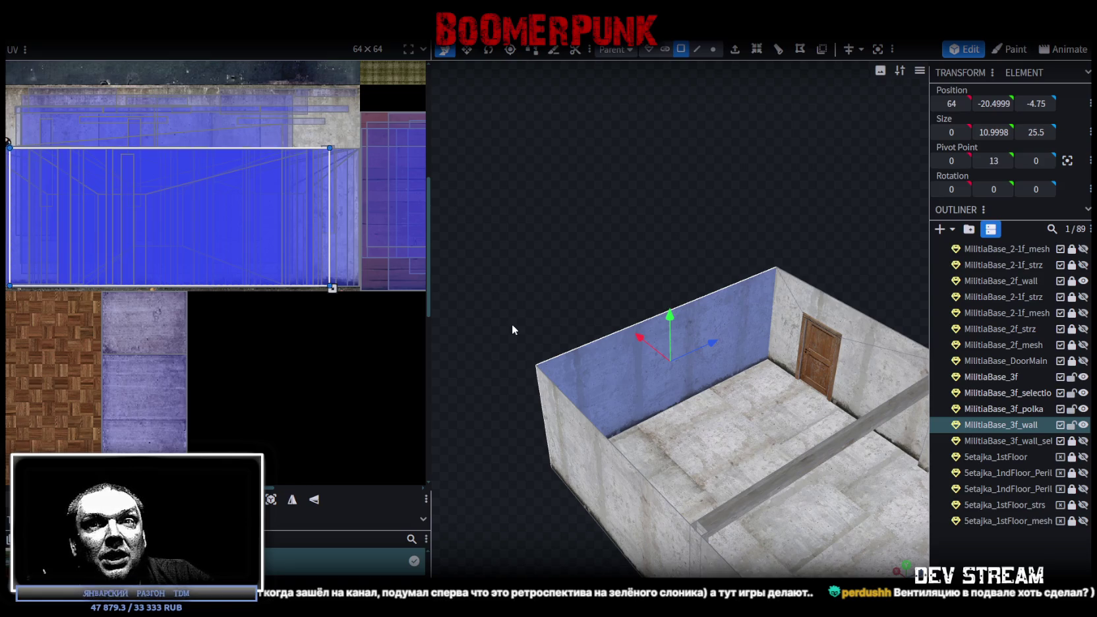
pyautogui.scroll(-2, 527, 336)
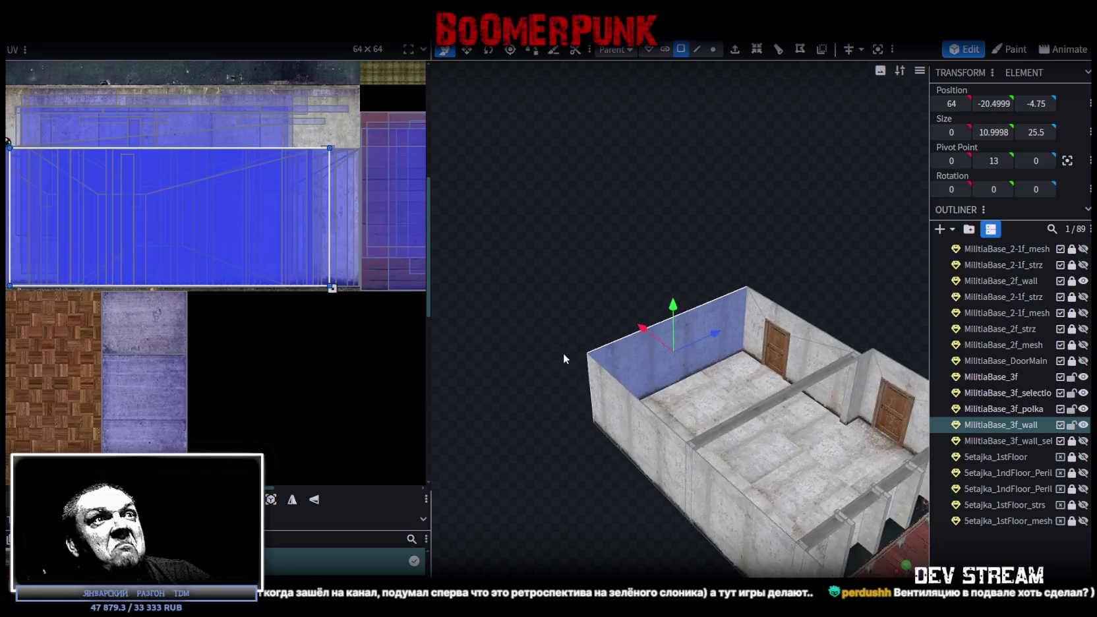
pyautogui.scroll(-2, 563, 353)
pyautogui.scroll(-2, 567, 302)
pyautogui.moveTo(567, 302)
pyautogui.mouseDown()
pyautogui.moveTo(706, 445)
pyautogui.moveTo(750, 449)
pyautogui.moveTo(742, 480)
pyautogui.moveTo(785, 436)
pyautogui.mouseUp()
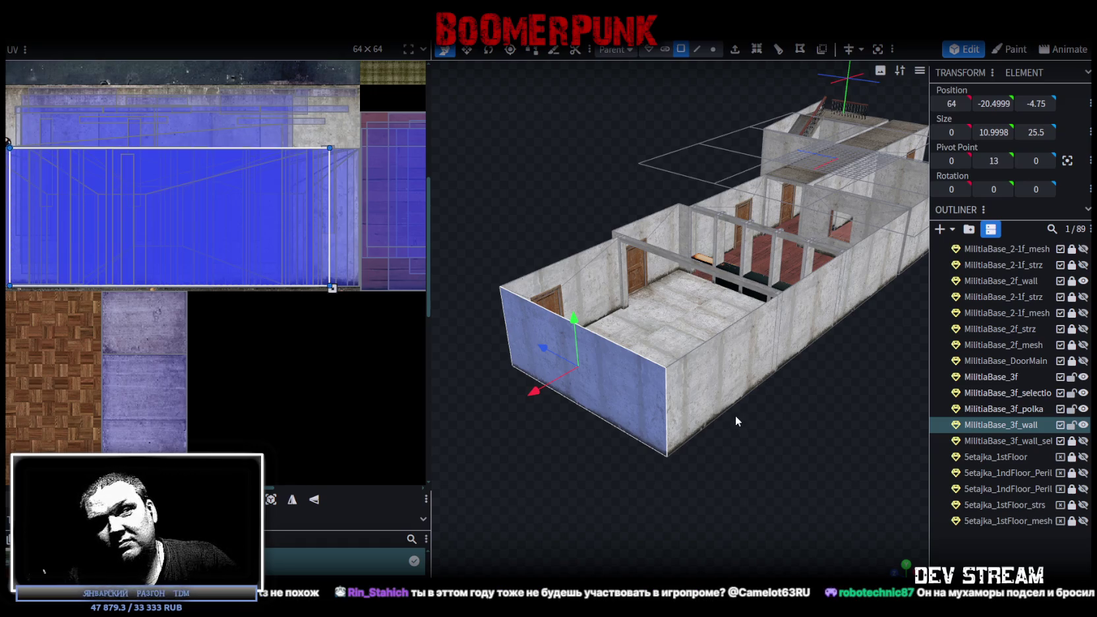
pyautogui.scroll(3, 735, 416)
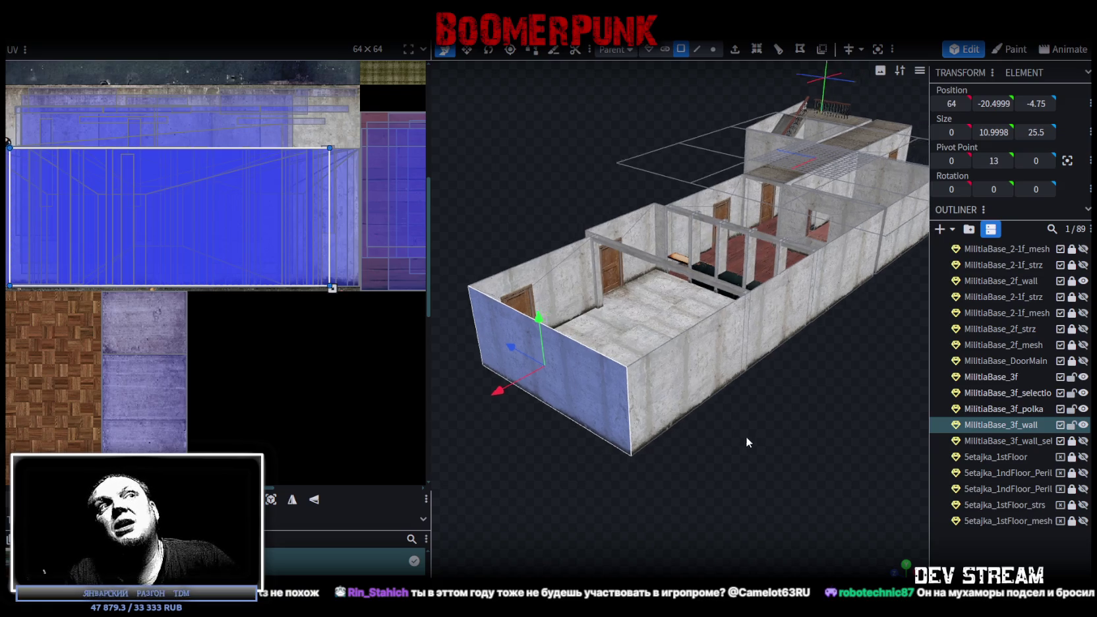
pyautogui.scroll(3, 746, 437)
pyautogui.moveTo(700, 480)
pyautogui.mouseDown()
pyautogui.moveTo(718, 471)
pyautogui.moveTo(746, 500)
pyautogui.moveTo(596, 493)
pyautogui.mouseUp()
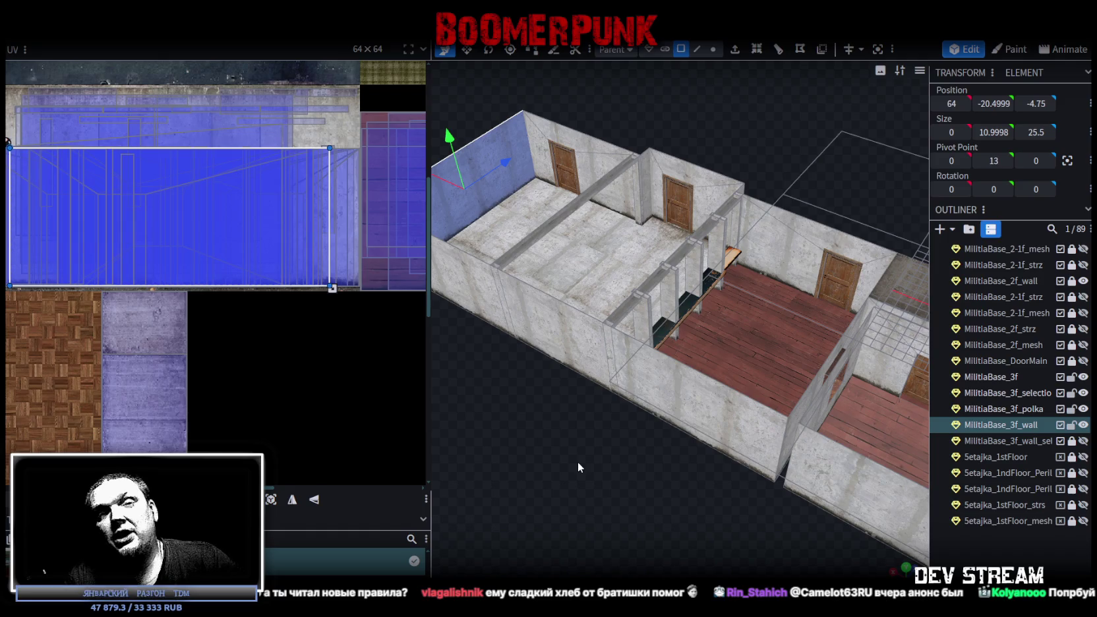
pyautogui.moveTo(578, 461); pyautogui.dragTo(665, 464)
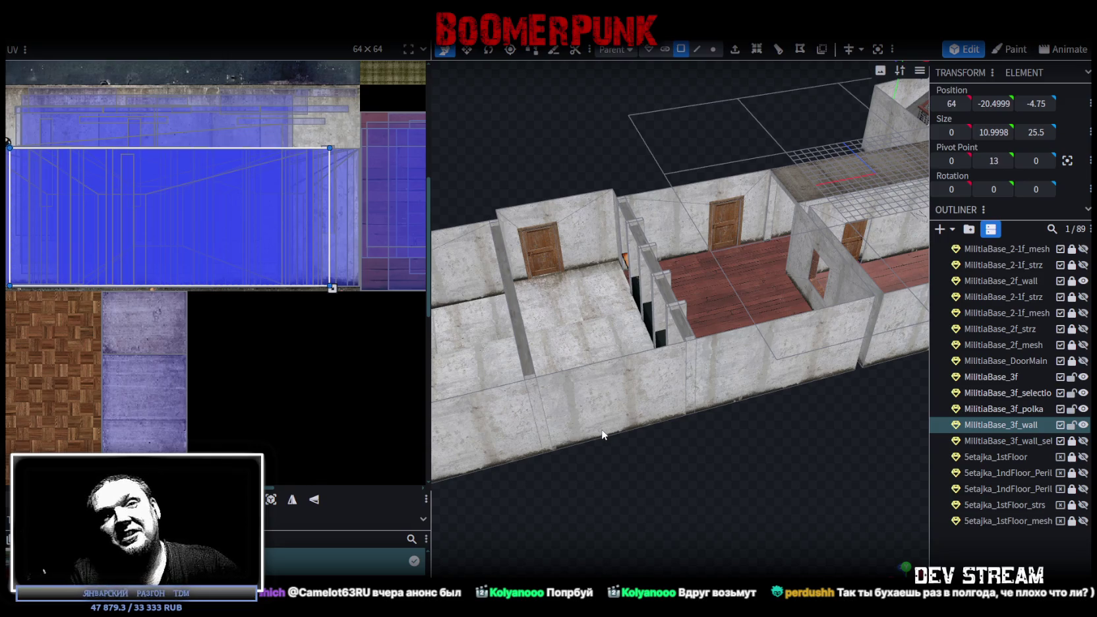
pyautogui.moveTo(568, 406)
pyautogui.mouseDown()
pyautogui.moveTo(767, 496)
pyautogui.moveTo(758, 477)
pyautogui.mouseUp()
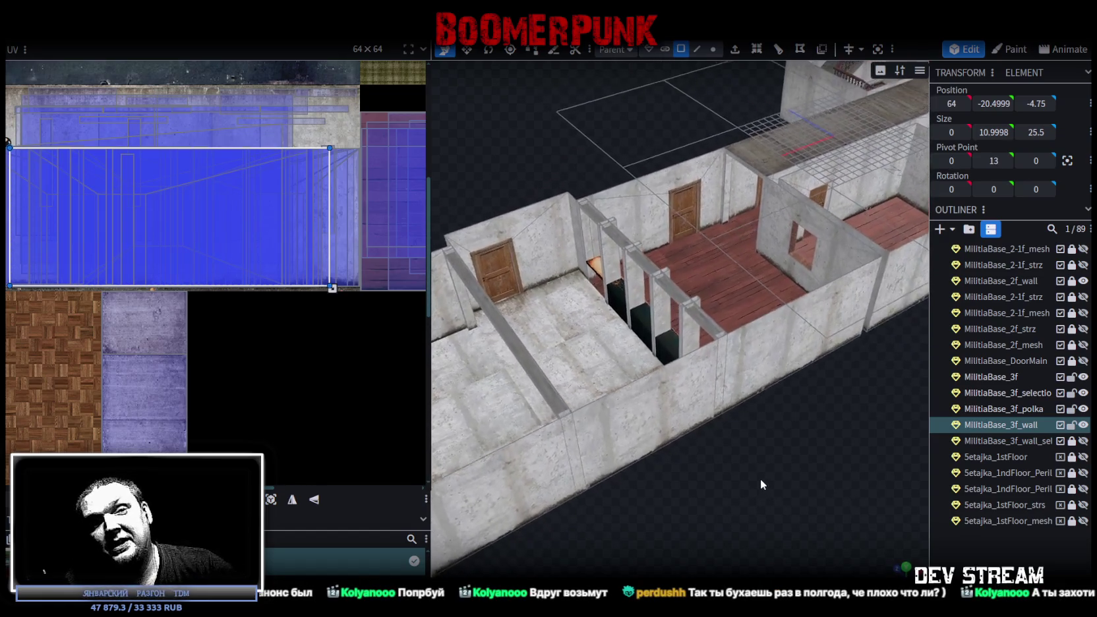
pyautogui.moveTo(759, 477); pyautogui.dragTo(756, 473)
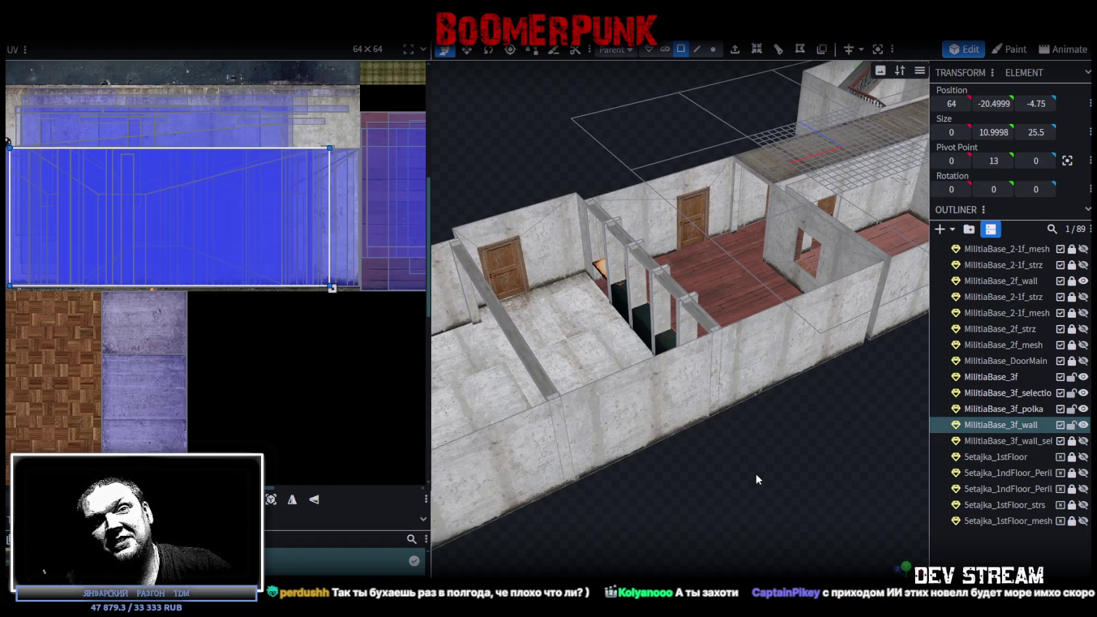
pyautogui.moveTo(757, 474); pyautogui.dragTo(756, 471)
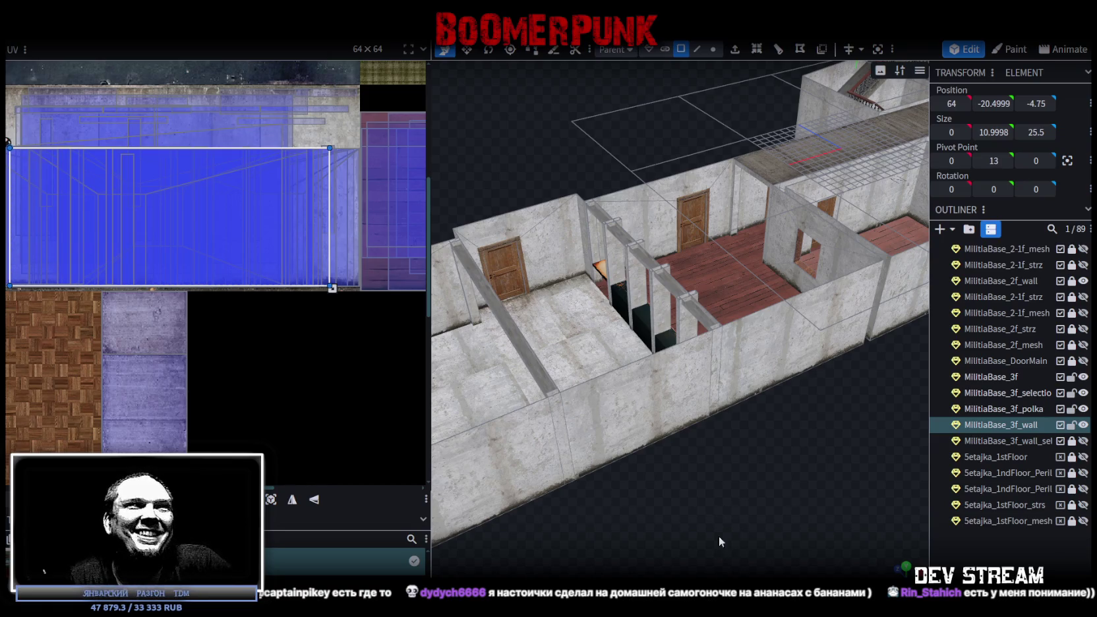
pyautogui.scroll(-2, 748, 476)
pyautogui.scroll(1, 774, 492)
pyautogui.moveTo(775, 492)
pyautogui.mouseDown()
pyautogui.moveTo(727, 497)
pyautogui.moveTo(800, 488)
pyautogui.moveTo(793, 471)
pyautogui.mouseUp()
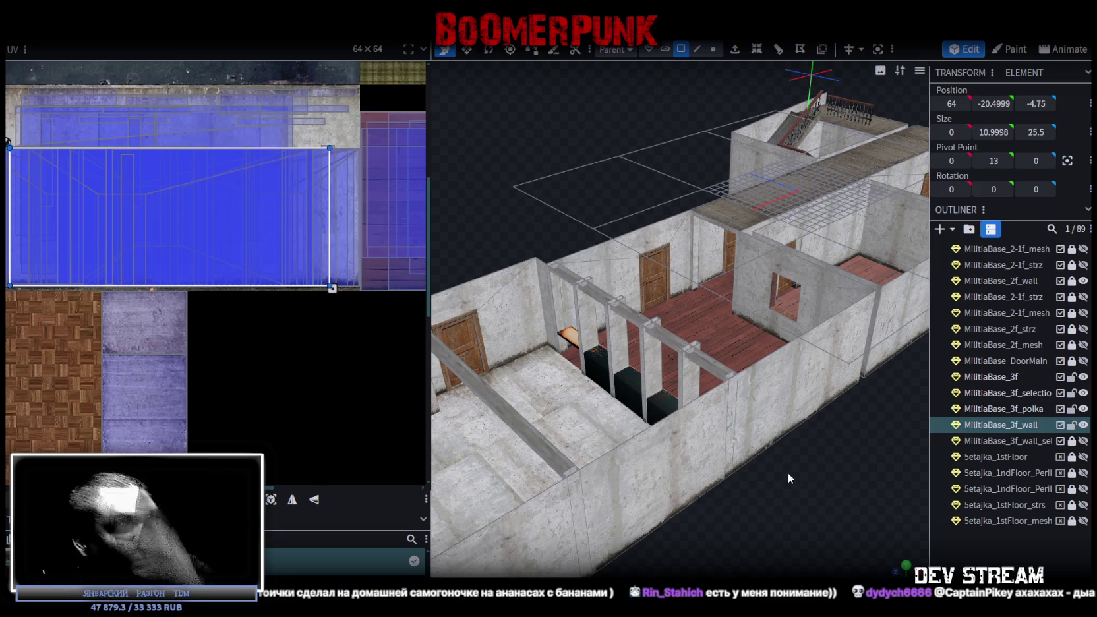
pyautogui.scroll(2, 788, 474)
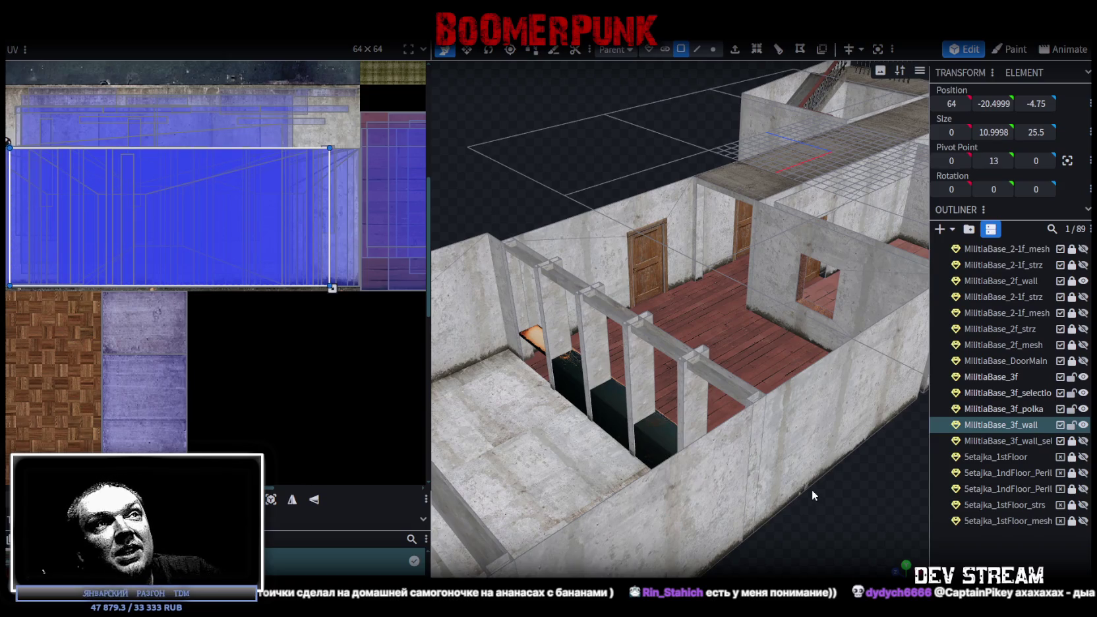
pyautogui.moveTo(815, 497)
pyautogui.mouseDown(button='middle')
pyautogui.moveTo(856, 553)
pyautogui.moveTo(808, 349)
pyautogui.mouseUp(button='middle')
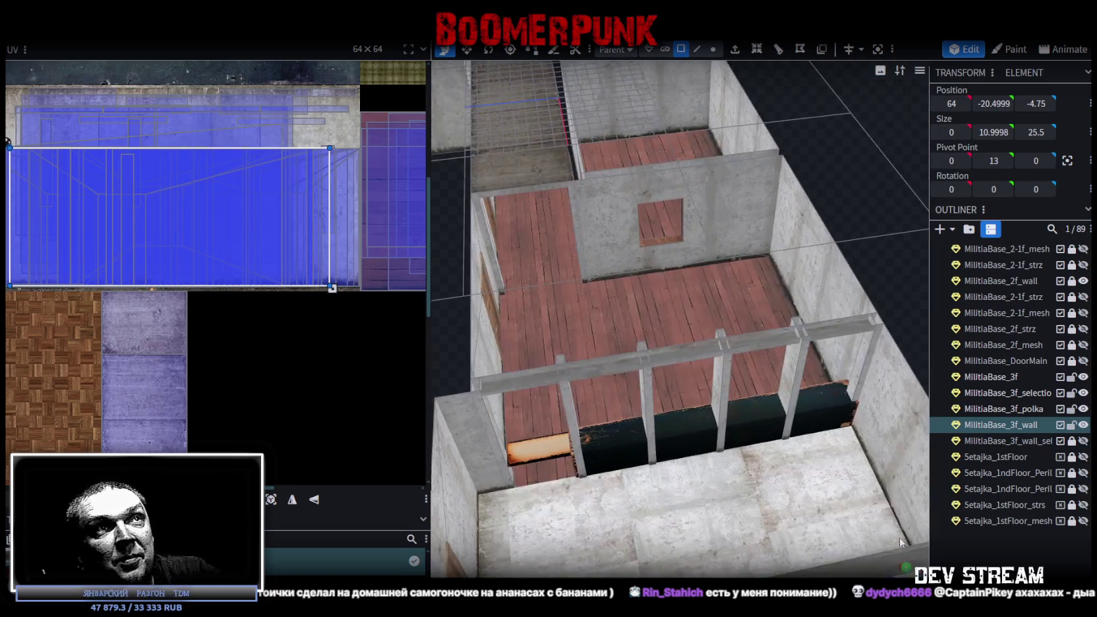
# - Slide a railing post along the railing to its end beside the wall
pyautogui.click(807, 344)
pyautogui.moveTo(772, 346); pyautogui.dragTo(555, 374)
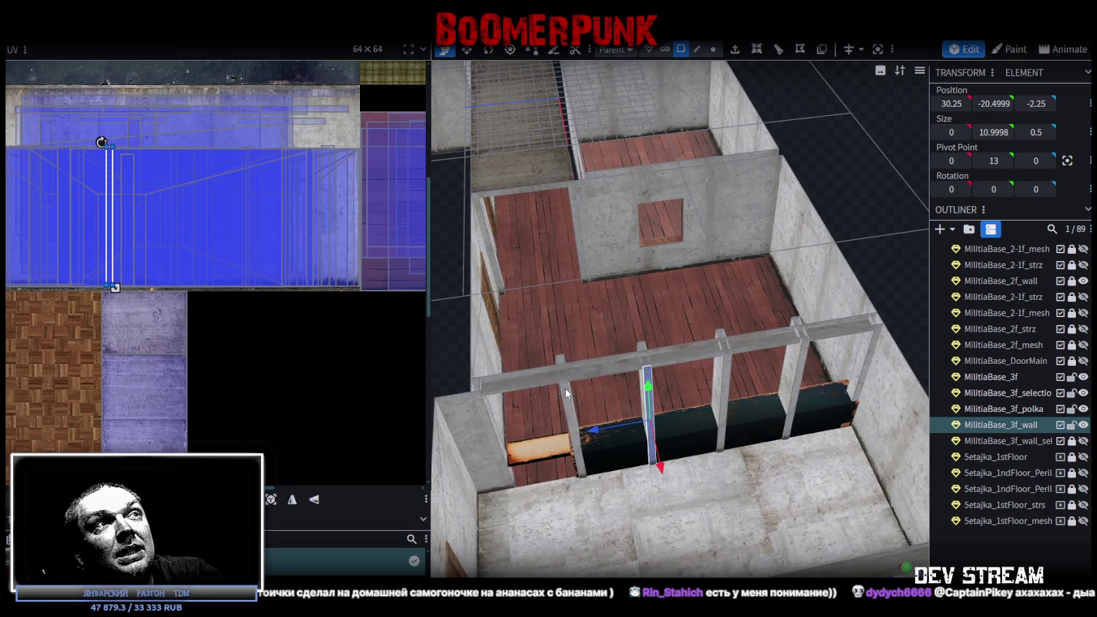
pyautogui.moveTo(554, 373); pyautogui.dragTo(581, 380)
pyautogui.moveTo(598, 376)
pyautogui.mouseDown(button='middle')
pyautogui.moveTo(552, 389)
pyautogui.moveTo(604, 418)
pyautogui.mouseUp(button='middle')
pyautogui.moveTo(604, 418); pyautogui.dragTo(591, 400)
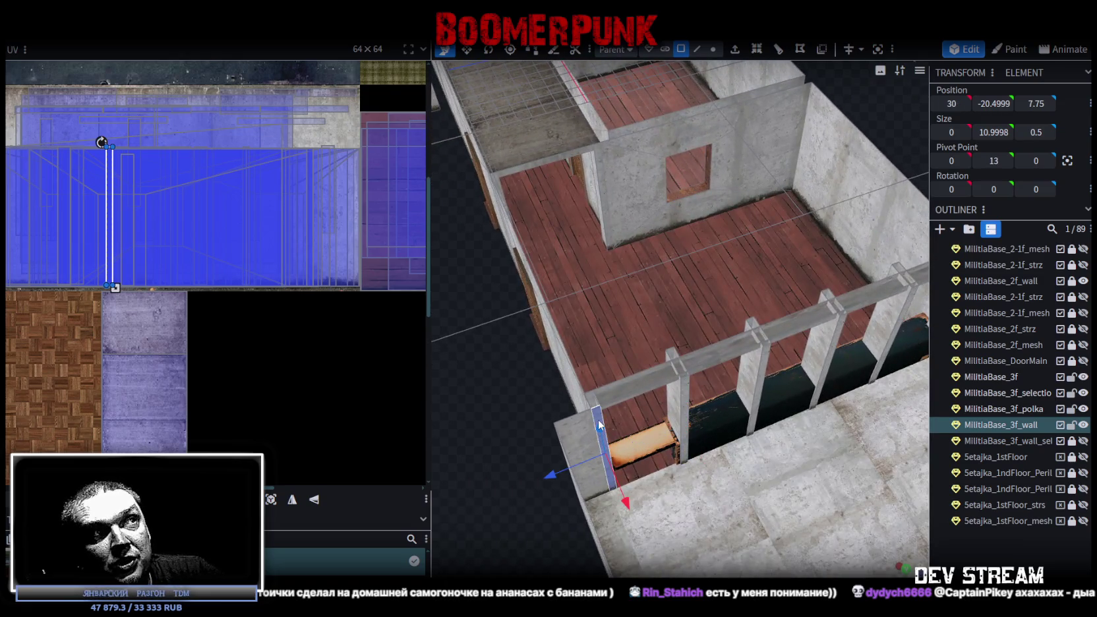
pyautogui.moveTo(508, 395); pyautogui.dragTo(528, 392, button='middle')
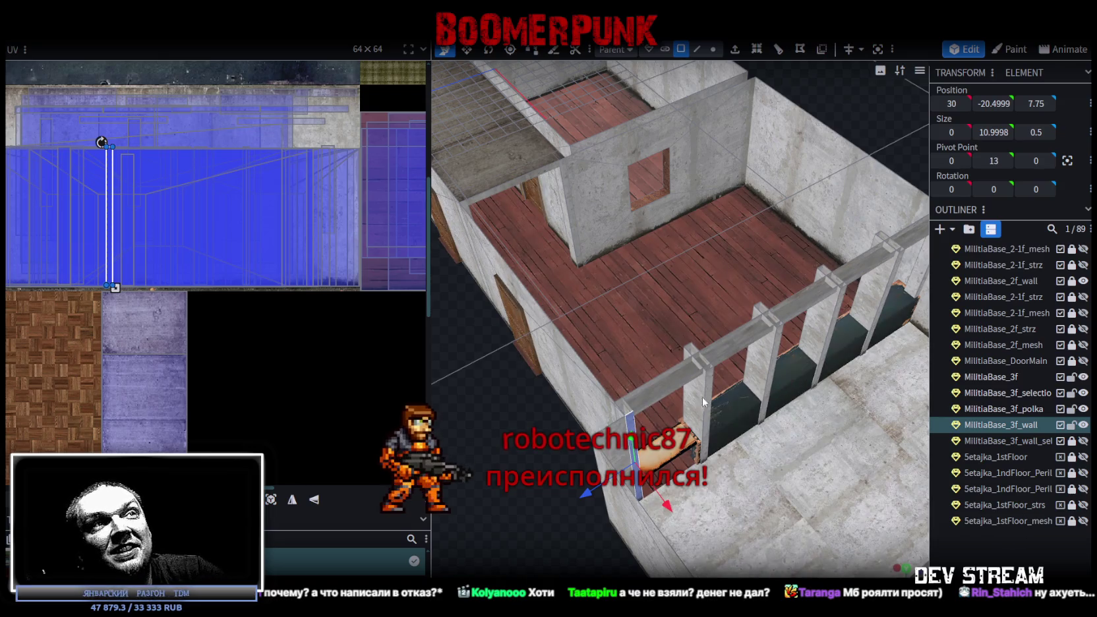
# - Select the four railing pillars, starting from the one at the wall end
pyautogui.click(696, 394)
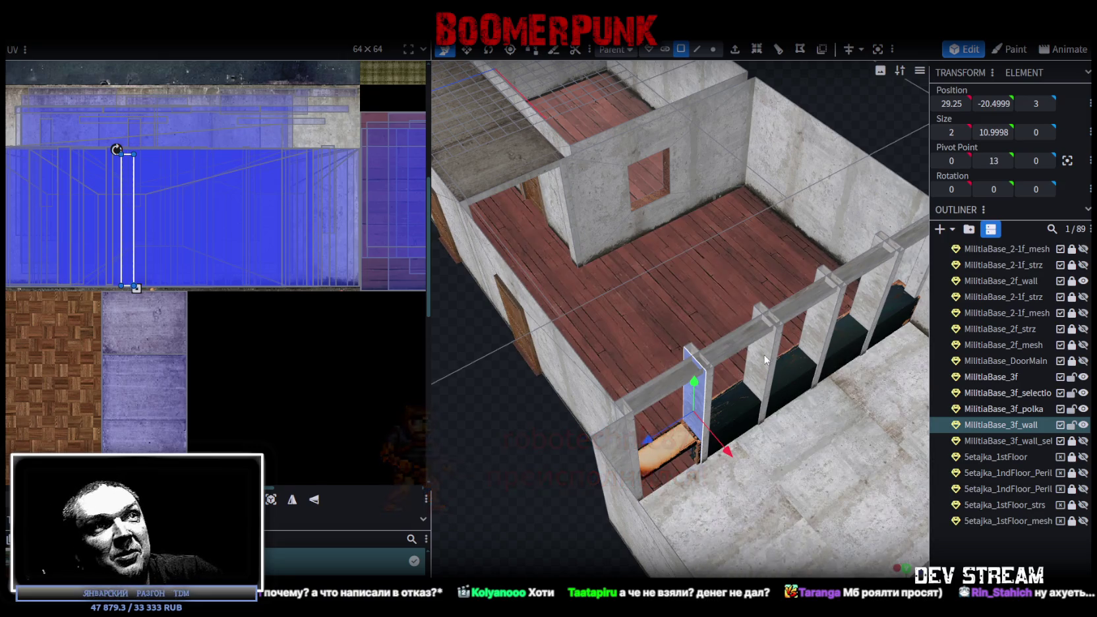
pyautogui.keyDown('shift'); pyautogui.click(765, 349); pyautogui.keyUp('shift')
pyautogui.keyDown('shift'); pyautogui.click(824, 310); pyautogui.keyUp('shift')
pyautogui.keyDown('shift'); pyautogui.click(877, 277); pyautogui.keyUp('shift')
pyautogui.moveTo(691, 466); pyautogui.dragTo(709, 526)
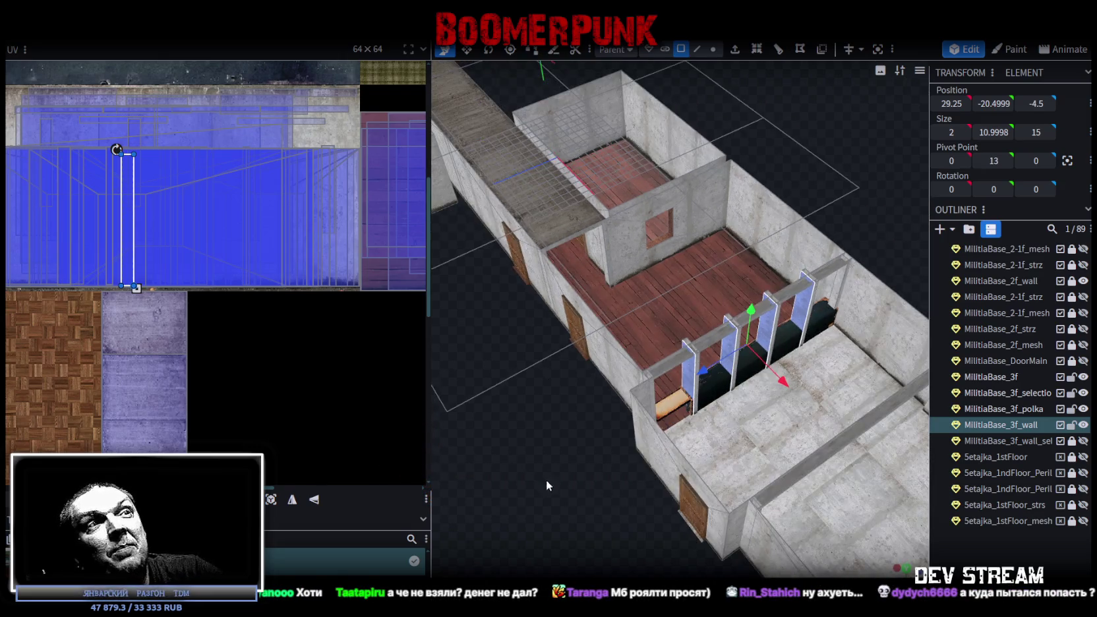
pyautogui.scroll(3, 708, 521)
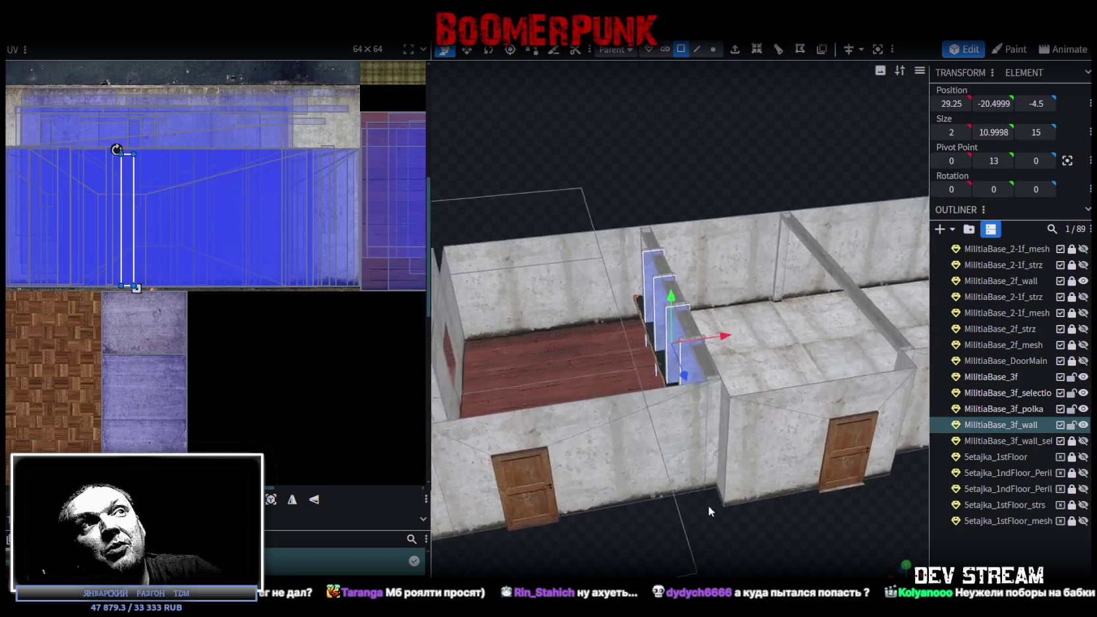
pyautogui.press('KP_1')
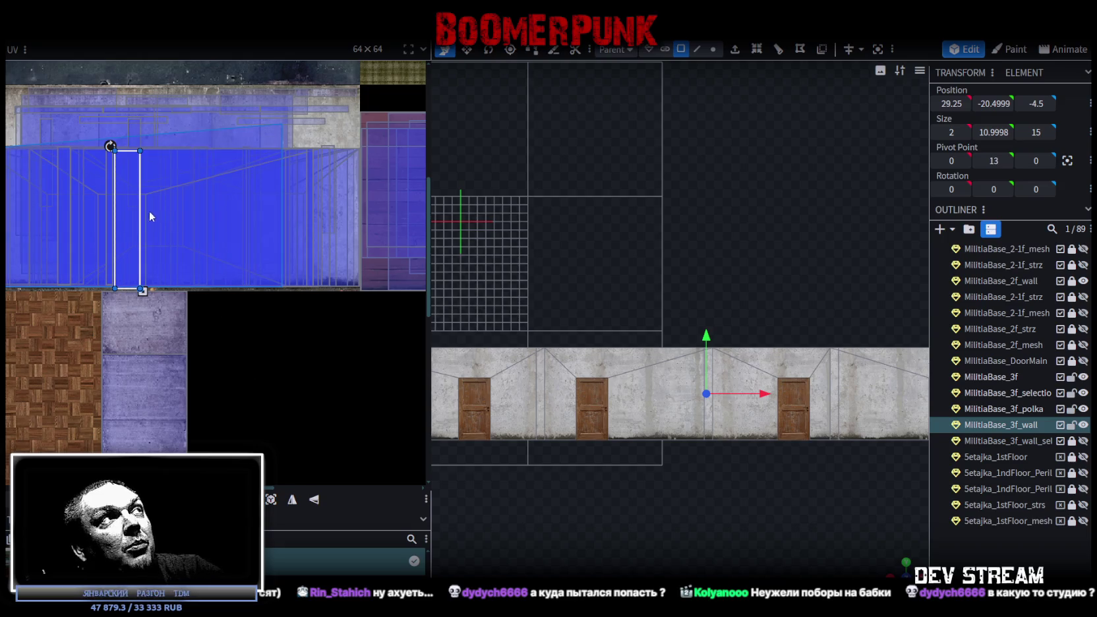
pyautogui.scroll(3, 140, 237)
pyautogui.moveTo(140, 241); pyautogui.dragTo(241, 396, button='middle')
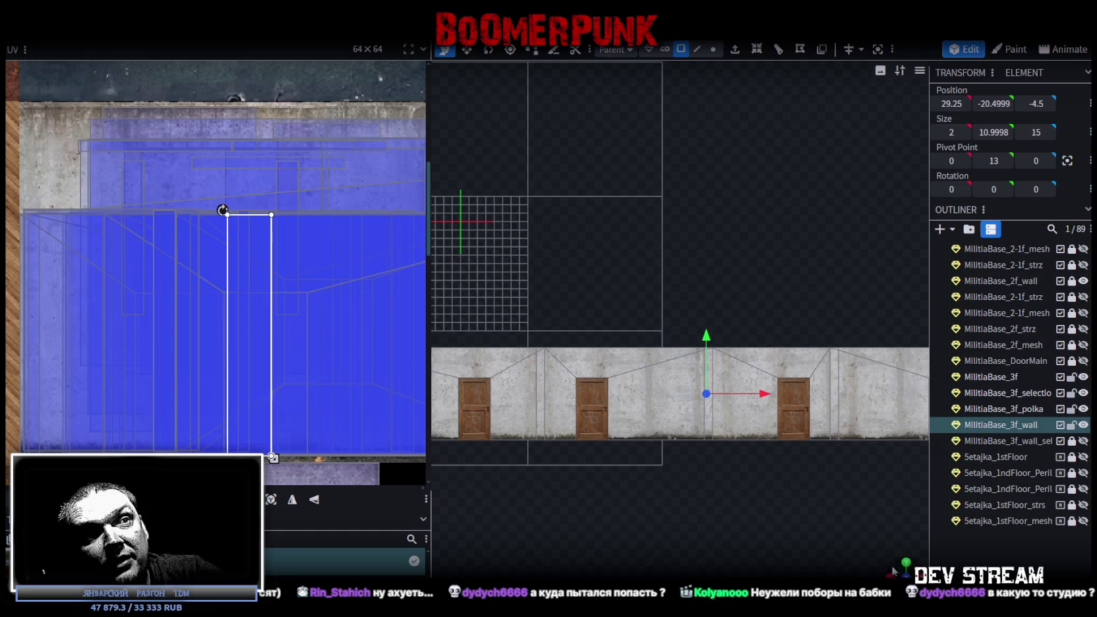
pyautogui.moveTo(894, 571); pyautogui.dragTo(698, 505)
pyautogui.scroll(5, 698, 505)
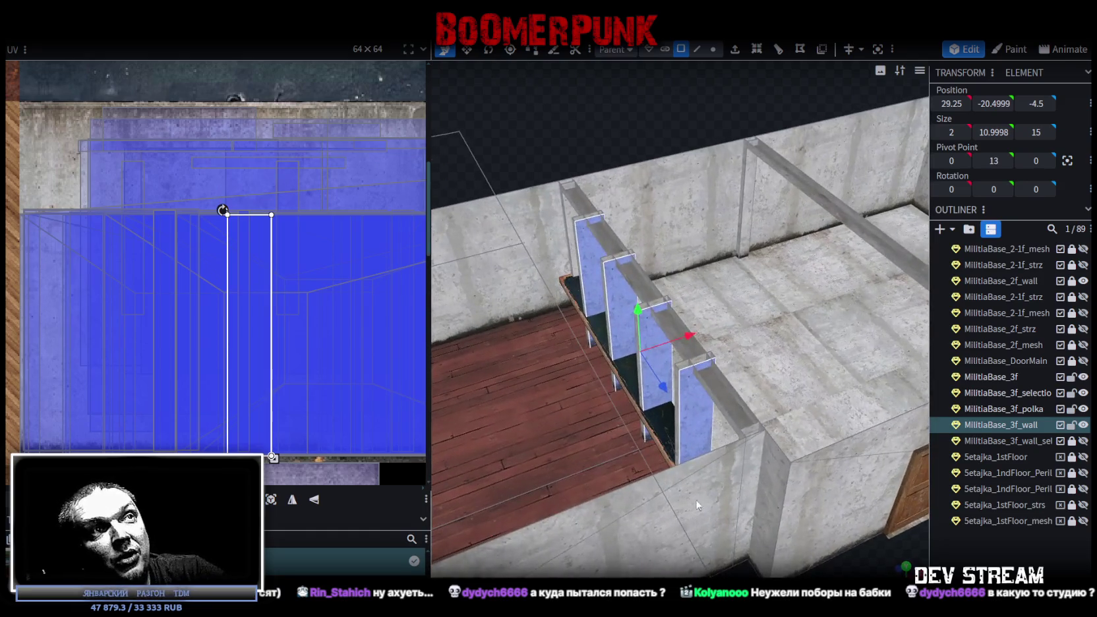
# - Shift the UVs of the front pillar and two slats sideways onto different concrete areas
pyautogui.click(698, 410)
pyautogui.moveTo(255, 349); pyautogui.dragTo(361, 352)
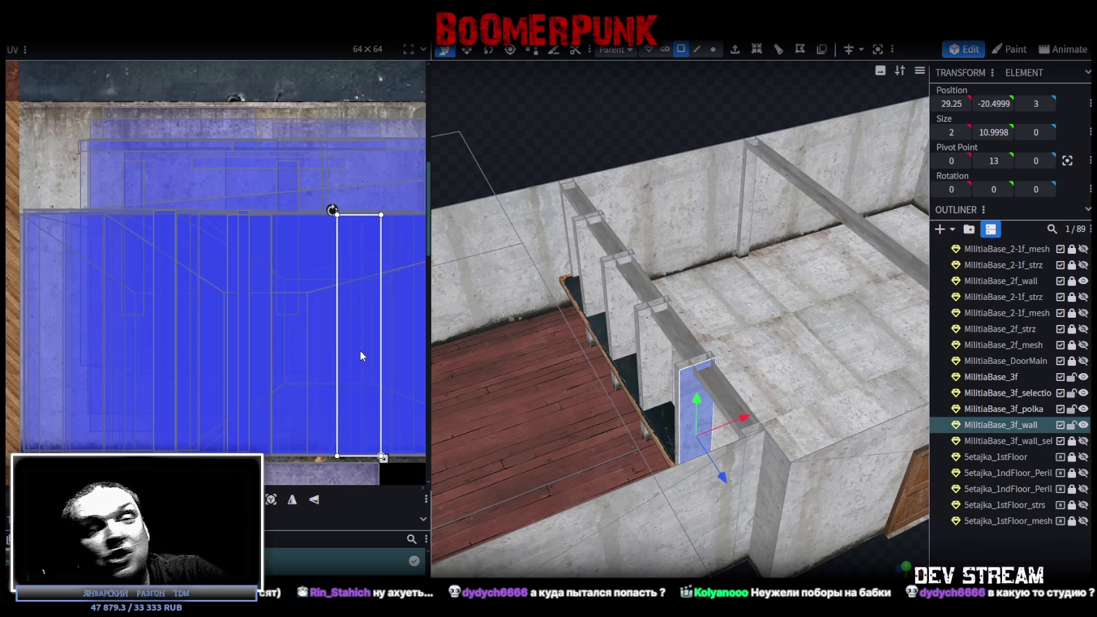
pyautogui.click(653, 344)
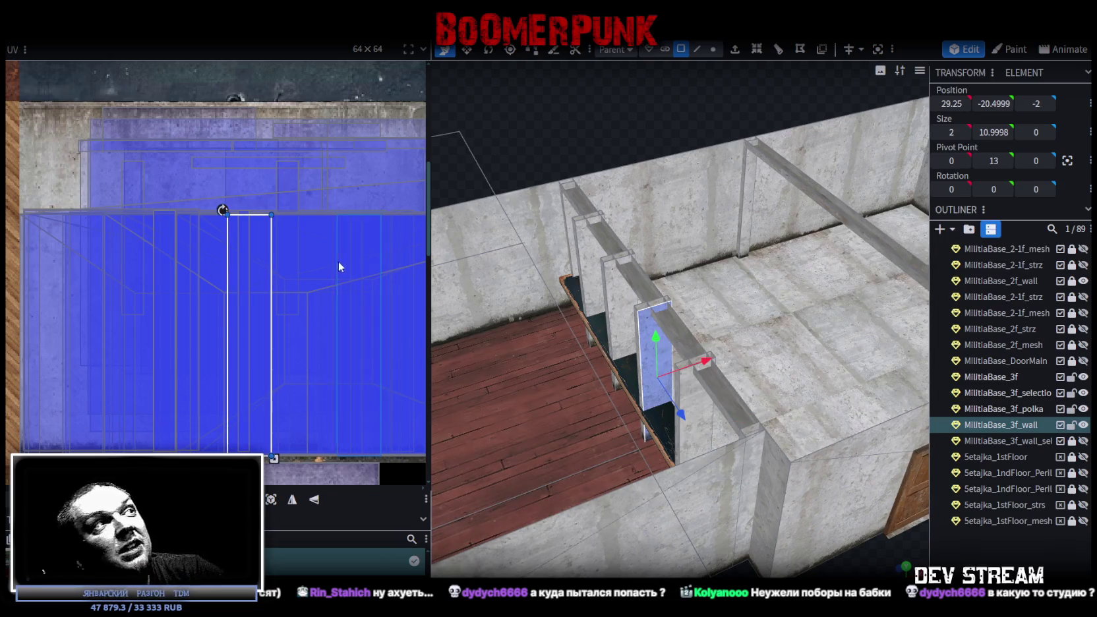
pyautogui.click(623, 309)
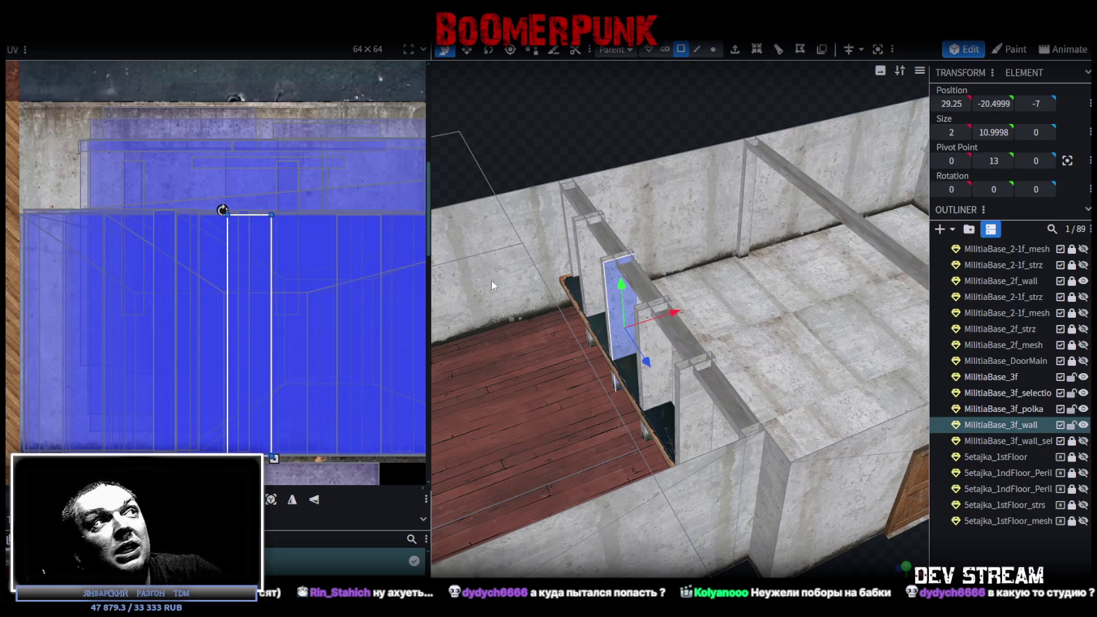
pyautogui.moveTo(261, 334); pyautogui.dragTo(302, 338)
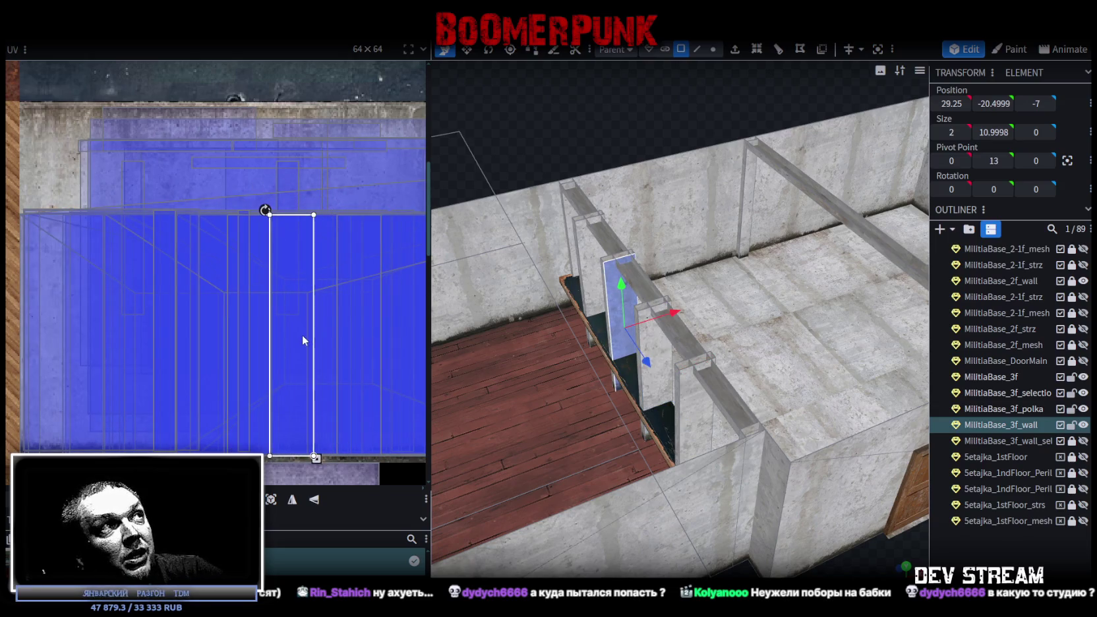
pyautogui.click(587, 250)
pyautogui.moveTo(277, 310); pyautogui.dragTo(330, 305)
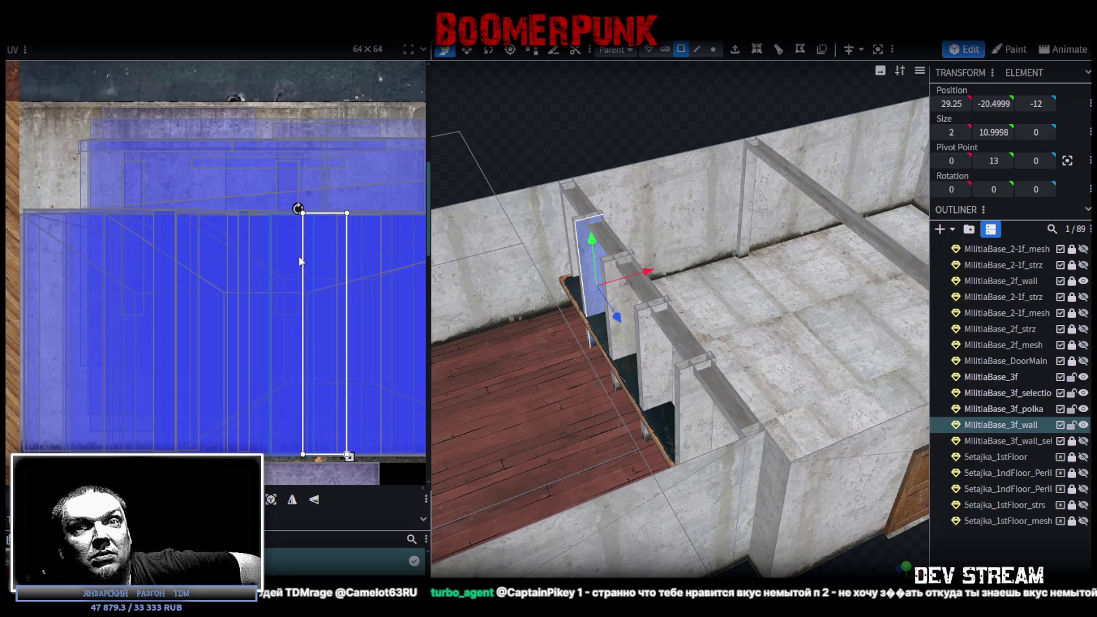
# - Select three railing pillars and switch to the orthographic front view (KP_1)
pyautogui.scroll(-3, 594, 396)
pyautogui.moveTo(646, 369)
pyautogui.mouseDown()
pyautogui.moveTo(682, 512)
pyautogui.moveTo(736, 378)
pyautogui.mouseUp()
pyautogui.scroll(3, 681, 511)
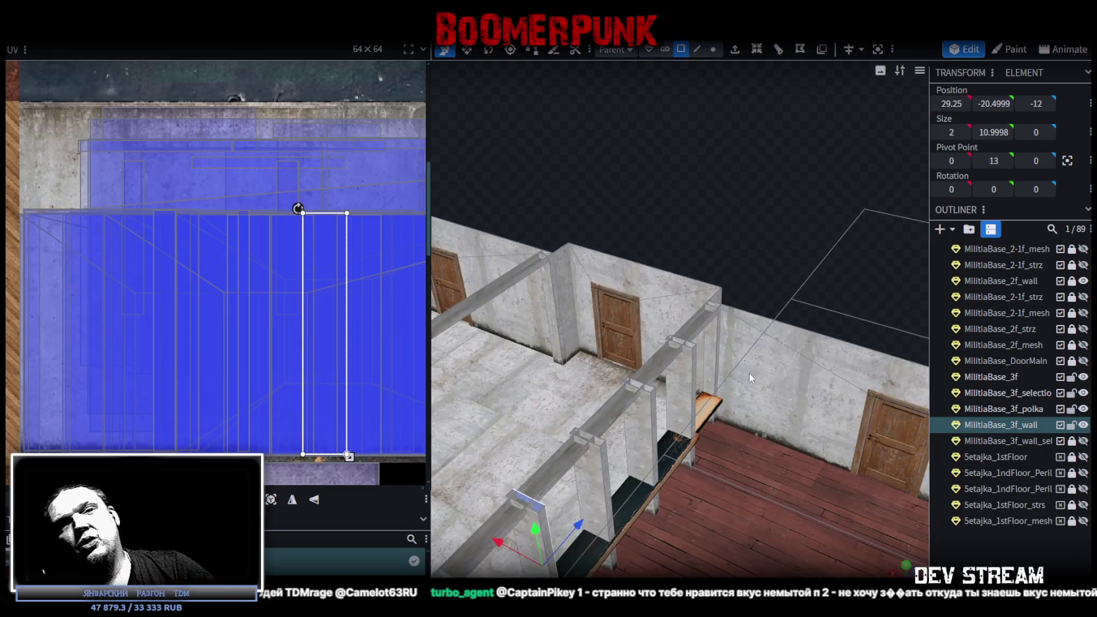
pyautogui.click(676, 379)
pyautogui.keyDown('ctrl'); pyautogui.click(632, 423); pyautogui.keyUp('ctrl')
pyautogui.keyDown('ctrl'); pyautogui.click(603, 475); pyautogui.keyUp('ctrl')
pyautogui.scroll(2, 692, 391)
pyautogui.moveTo(691, 391)
pyautogui.mouseDown()
pyautogui.moveTo(804, 225)
pyautogui.moveTo(570, 455)
pyautogui.moveTo(755, 244)
pyautogui.moveTo(556, 251)
pyautogui.moveTo(724, 240)
pyautogui.moveTo(659, 277)
pyautogui.mouseUp()
pyautogui.press('KP_1')
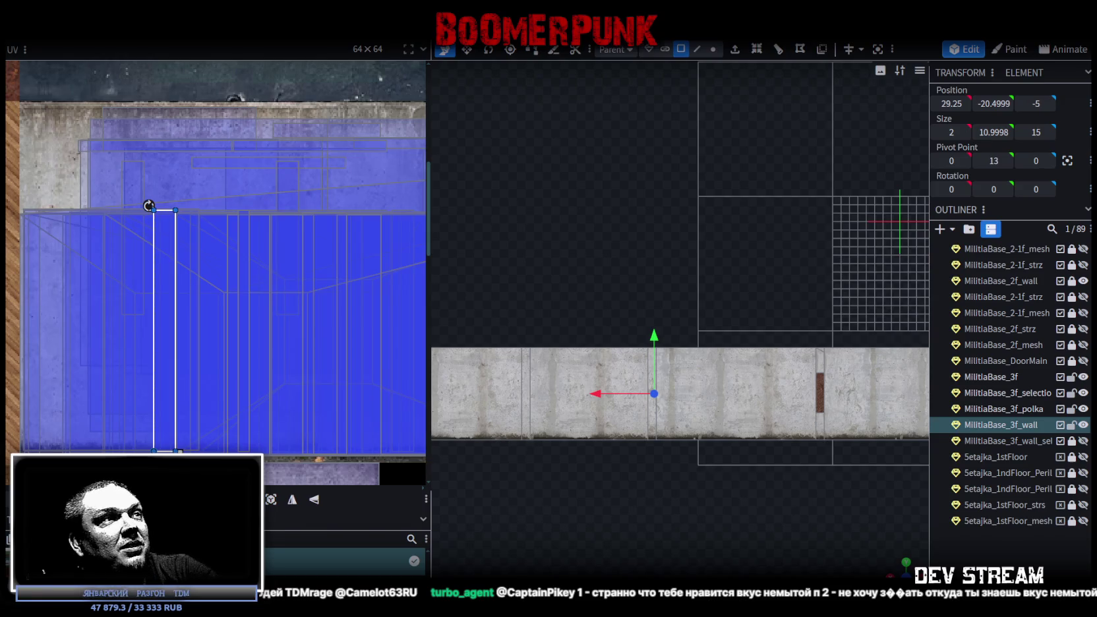
# - Project the selected faces' UVs from view, then slide another slat's UVs to a new texture area
pyautogui.click(271, 499)
pyautogui.moveTo(167, 293); pyautogui.dragTo(161, 294)
pyautogui.moveTo(892, 571)
pyautogui.mouseDown()
pyautogui.moveTo(758, 497)
pyautogui.moveTo(626, 446)
pyautogui.mouseUp()
pyautogui.click(626, 446)
pyautogui.moveTo(231, 304)
pyautogui.mouseDown()
pyautogui.moveTo(319, 298)
pyautogui.moveTo(323, 308)
pyautogui.mouseUp()
pyautogui.moveTo(385, 315); pyautogui.dragTo(383, 313)
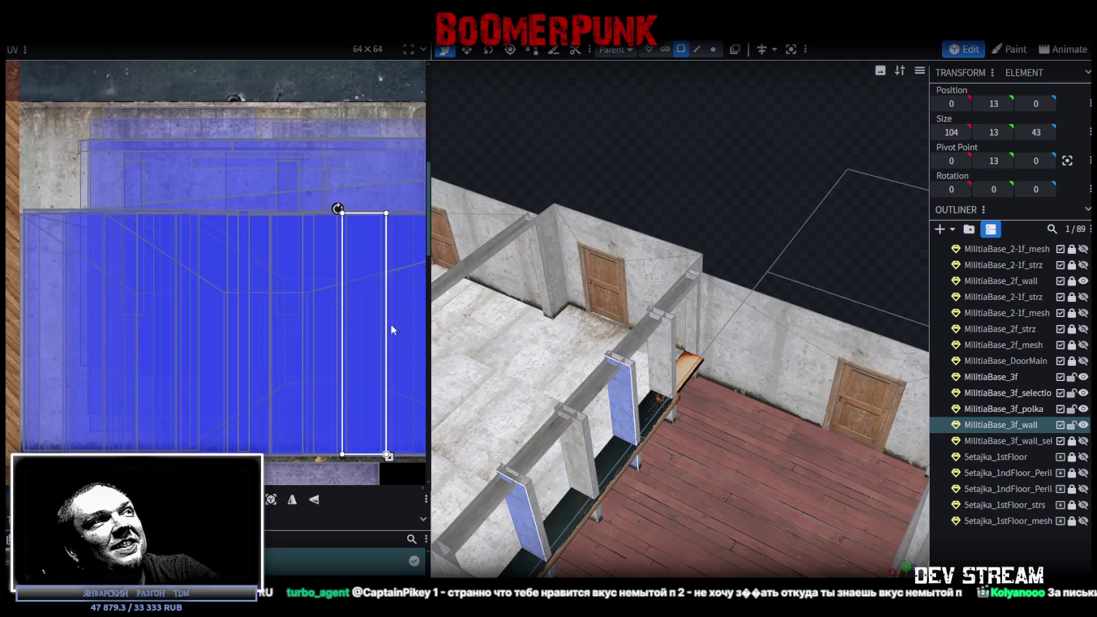
pyautogui.moveTo(390, 324); pyautogui.dragTo(128, 347, button='middle')
pyautogui.moveTo(200, 342); pyautogui.dragTo(196, 344)
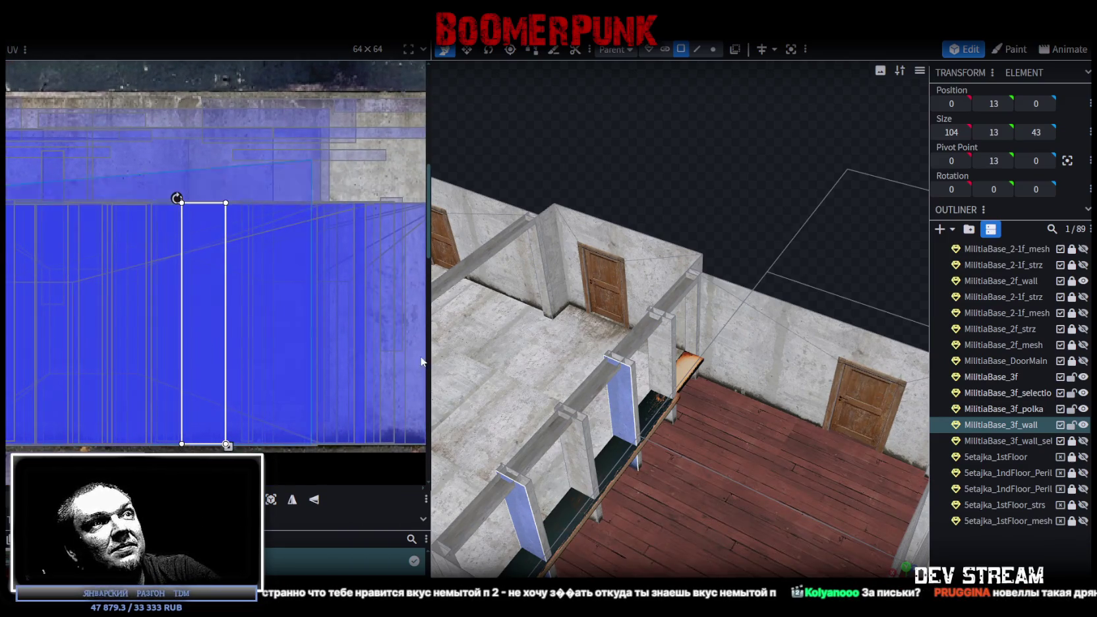
pyautogui.moveTo(251, 304); pyautogui.dragTo(385, 318)
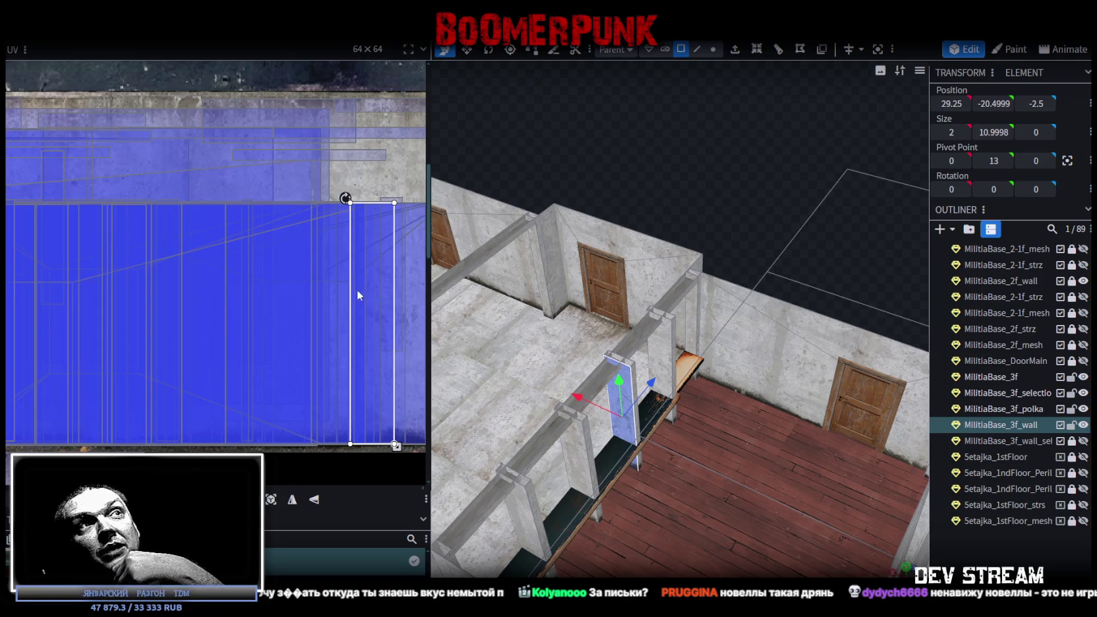
pyautogui.moveTo(367, 345); pyautogui.dragTo(263, 315, button='middle')
# - Select the front railing pillar, move its face along the railing, and pick its thin side face
pyautogui.click(505, 475)
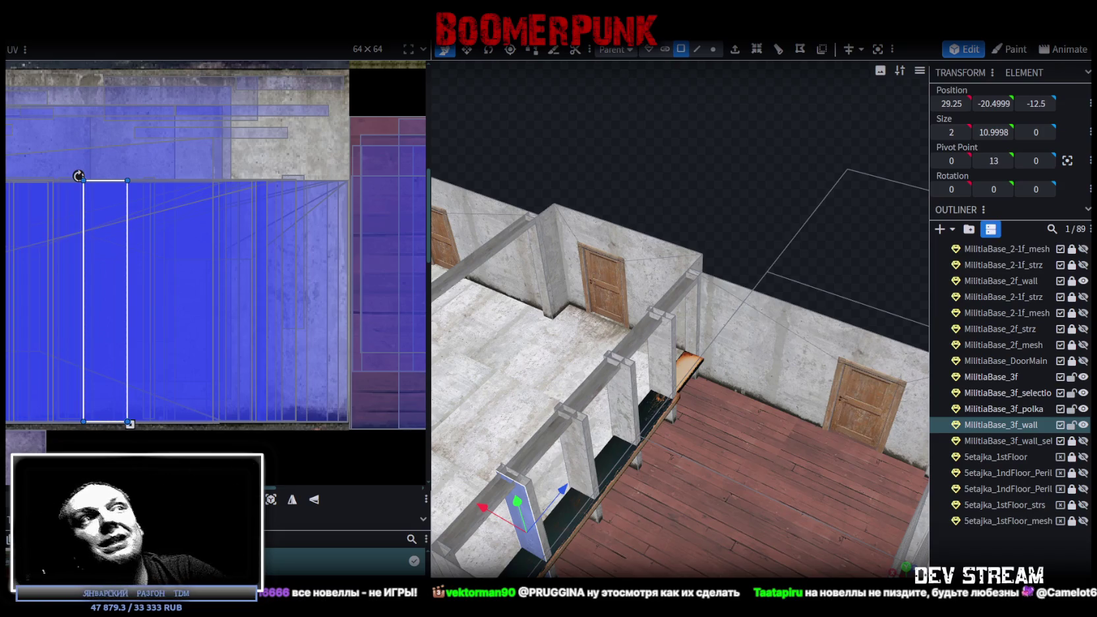
pyautogui.moveTo(671, 478)
pyautogui.mouseDown()
pyautogui.moveTo(649, 425)
pyautogui.moveTo(734, 307)
pyautogui.moveTo(736, 261)
pyautogui.mouseUp()
pyautogui.scroll(2, 735, 262)
pyautogui.scroll(2, 730, 269)
pyautogui.scroll(1, 730, 276)
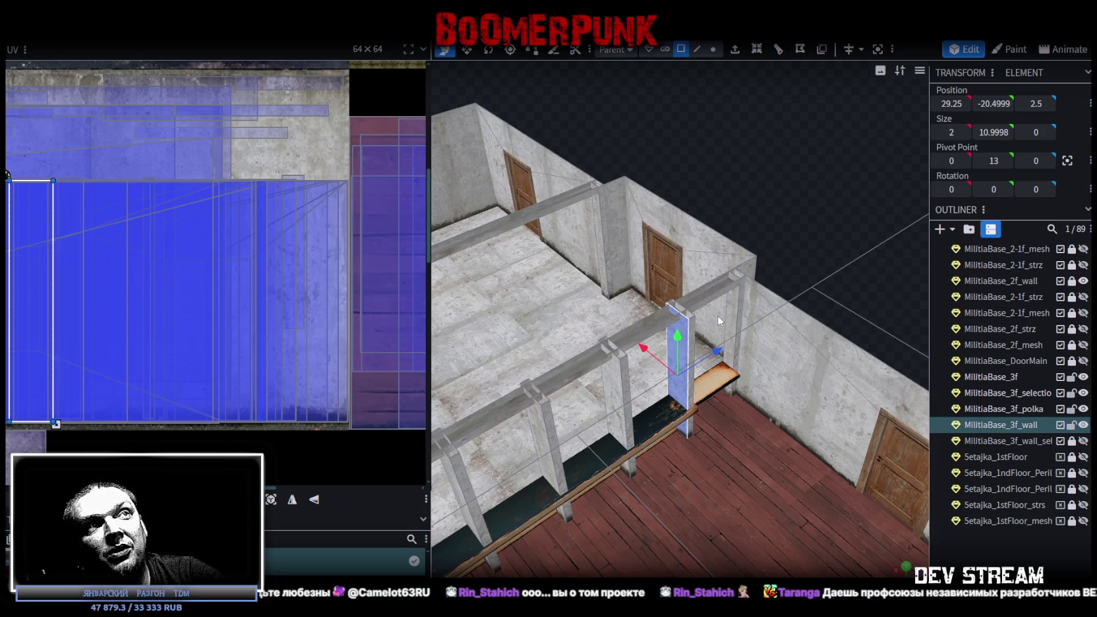
pyautogui.click(742, 299)
pyautogui.scroll(2, 726, 279)
pyautogui.scroll(2, 760, 276)
pyautogui.scroll(1, 779, 298)
pyautogui.moveTo(779, 298)
pyautogui.mouseDown()
pyautogui.moveTo(742, 288)
pyautogui.moveTo(707, 253)
pyautogui.moveTo(590, 443)
pyautogui.mouseUp()
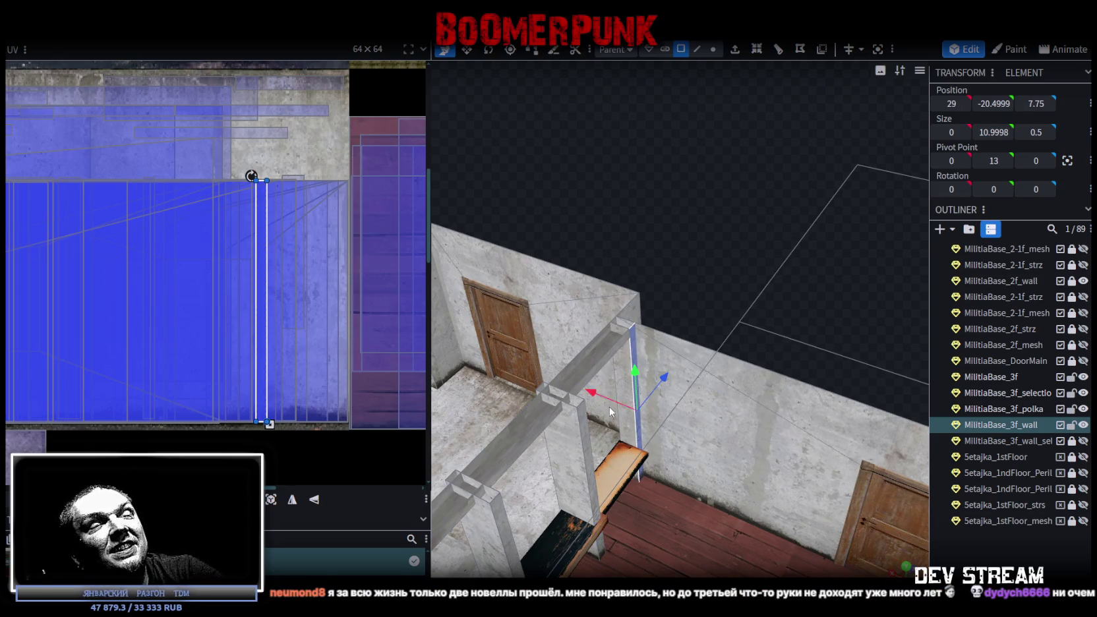
pyautogui.moveTo(609, 406); pyautogui.dragTo(637, 404)
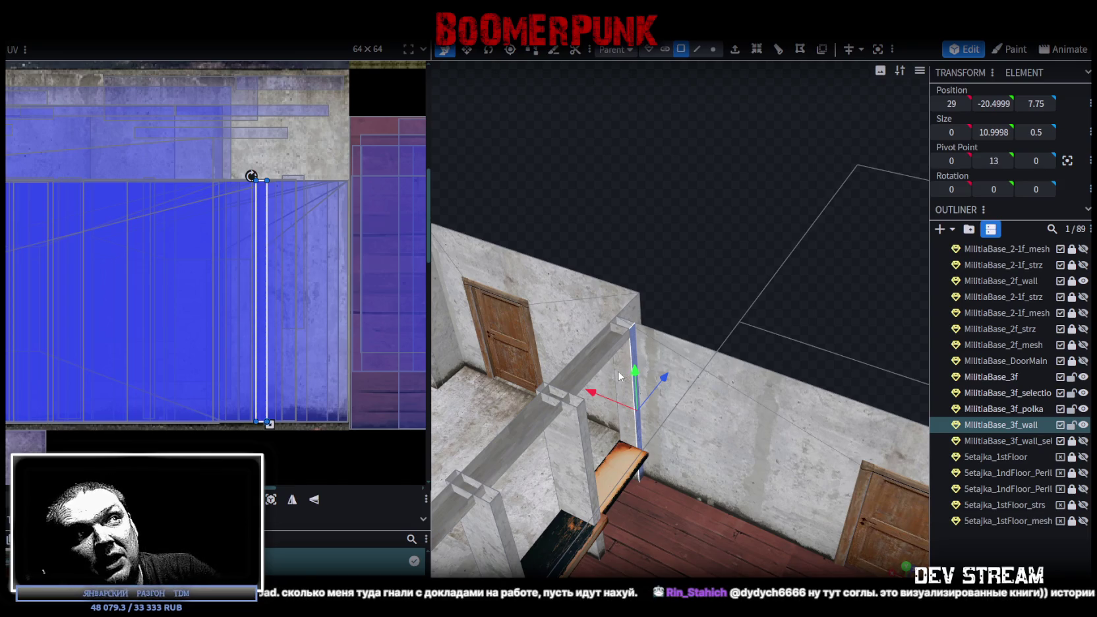
# - Split two pillar faces into a separate mesh and merge it back into MilitiaBase_3f_wall
pyautogui.click(621, 373)
pyautogui.keyDown('shift'); pyautogui.click(632, 339); pyautogui.keyUp('shift')
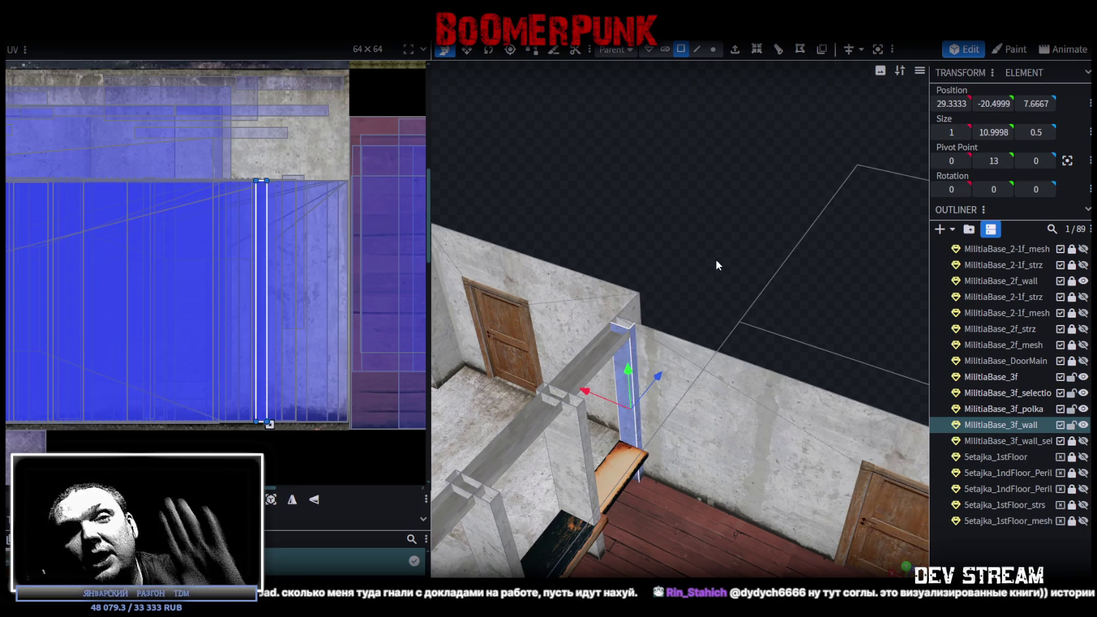
pyautogui.scroll(1, 636, 377)
pyautogui.rightClick(615, 366)
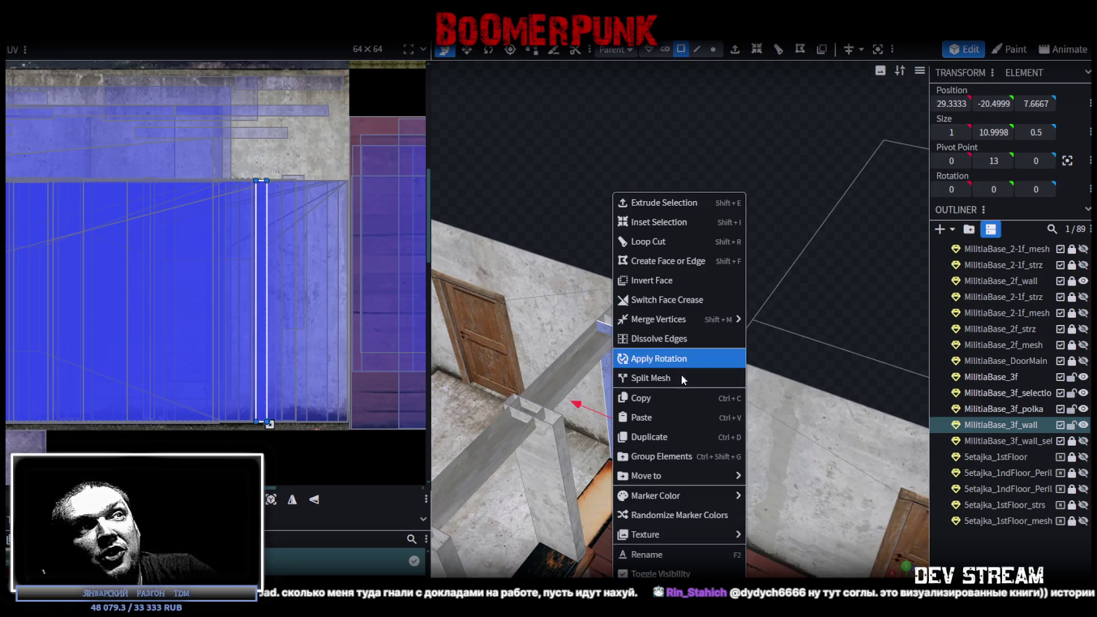
pyautogui.click(670, 379)
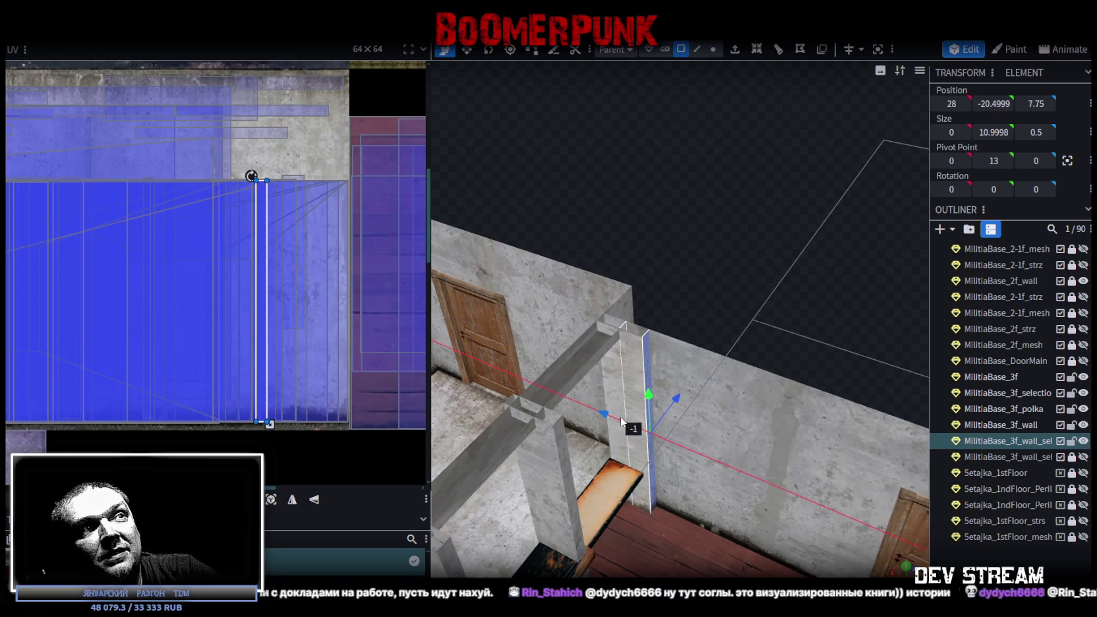
pyautogui.click(621, 364)
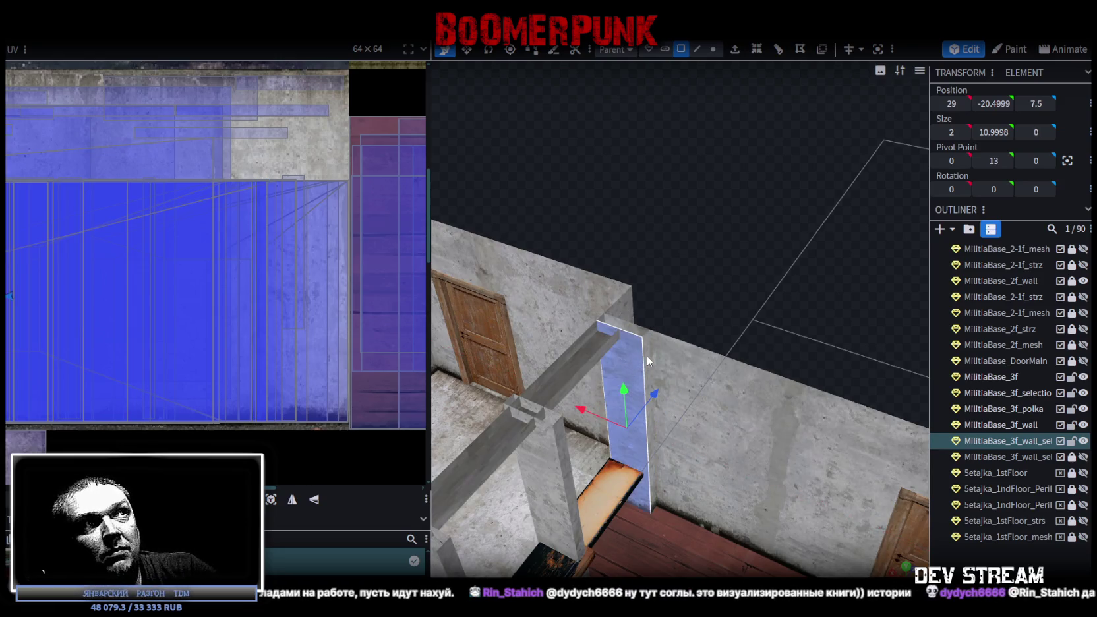
pyautogui.keyDown('ctrl'); pyautogui.click(1007, 425); pyautogui.keyUp('ctrl')
pyautogui.rightClick(1008, 440)
pyautogui.click(900, 221)
# - Select all the wall mesh's vertices and merge the 5 overlapping duplicates
pyautogui.scroll(-3, 871, 214)
pyautogui.scroll(-3, 791, 145)
pyautogui.click(713, 48)
pyautogui.moveTo(717, 71); pyautogui.dragTo(748, 197)
pyautogui.scroll(-3, 792, 197)
pyautogui.hotkey('ctrl', 'a')
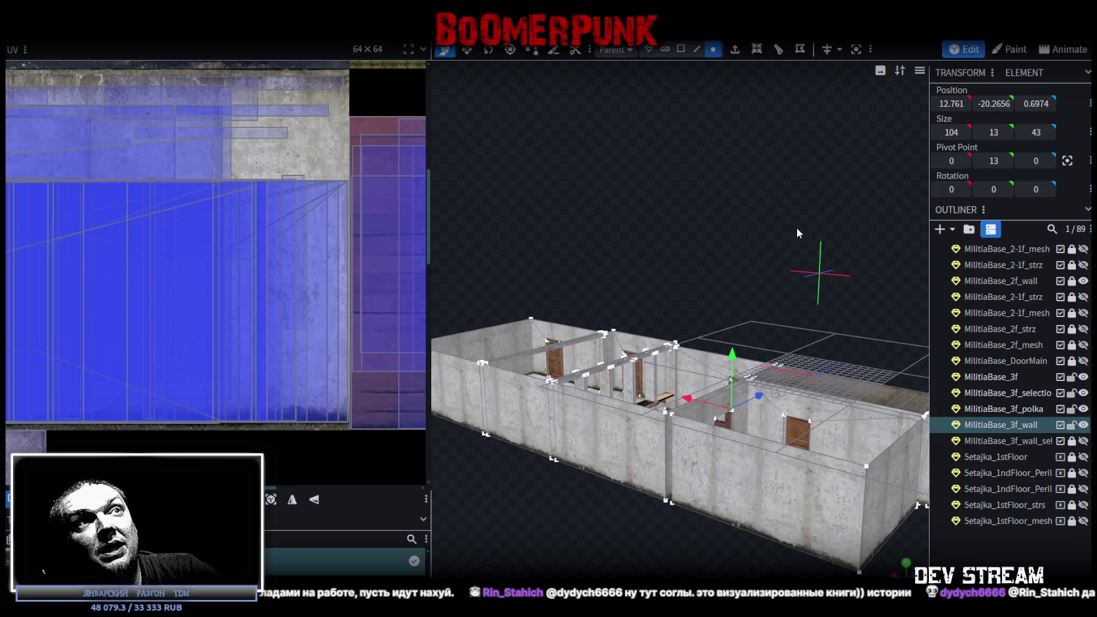
pyautogui.moveTo(802, 224); pyautogui.dragTo(753, 267)
pyautogui.moveTo(701, 368); pyautogui.dragTo(701, 379)
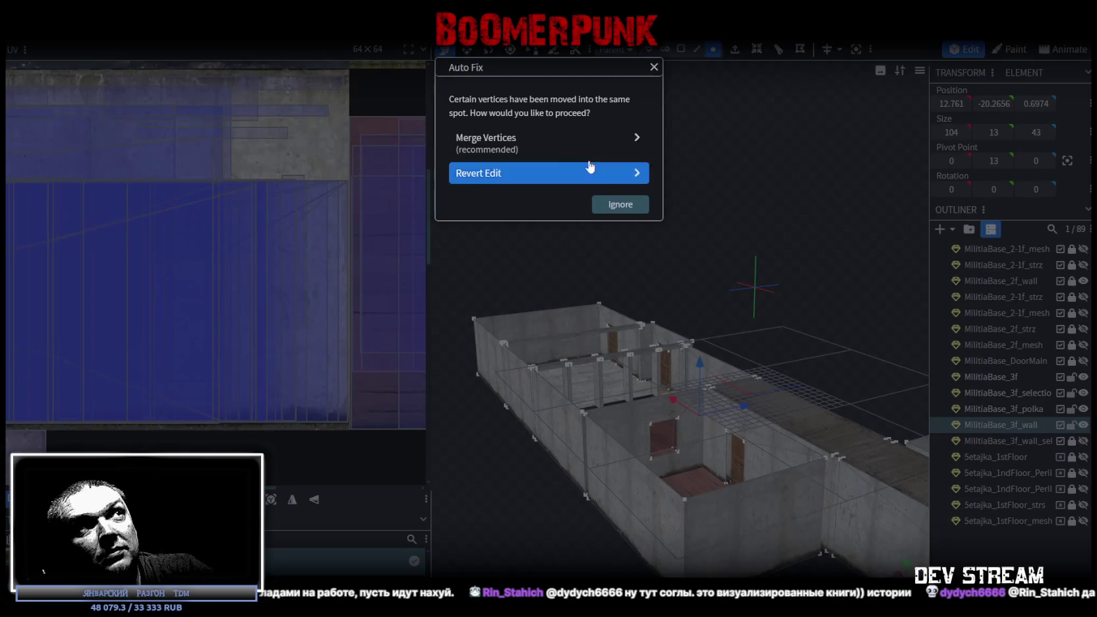
pyautogui.click(589, 167)
pyautogui.moveTo(597, 163); pyautogui.dragTo(743, 264)
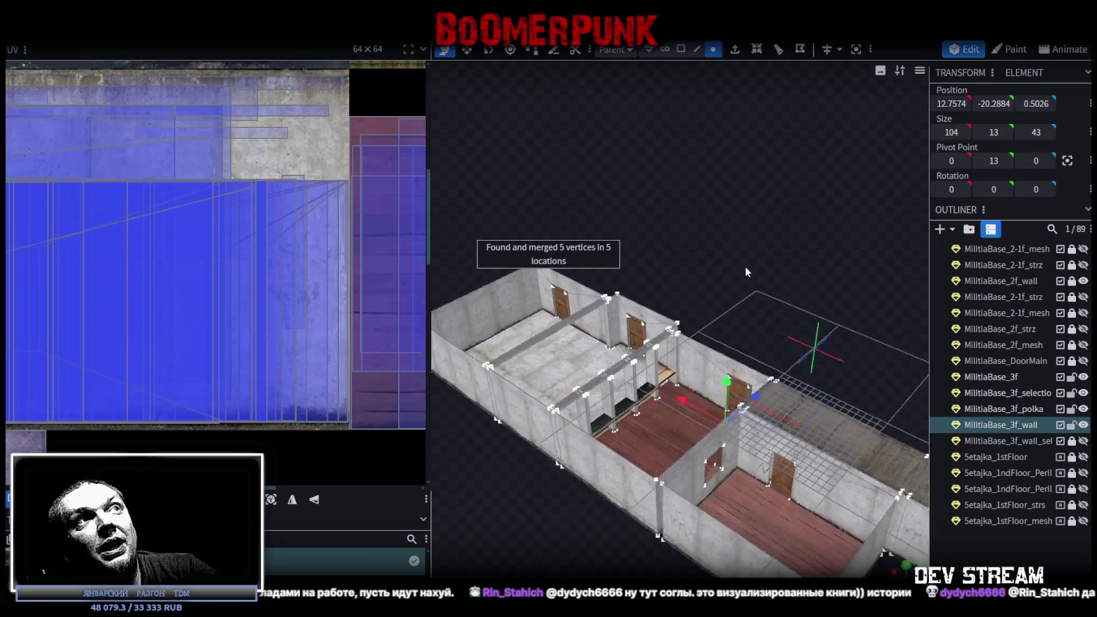
# - In face selection mode, select the narrow post face beside the floor opening
pyautogui.scroll(2, 729, 285)
pyautogui.scroll(2, 709, 251)
pyautogui.scroll(2, 735, 273)
pyautogui.scroll(2, 737, 276)
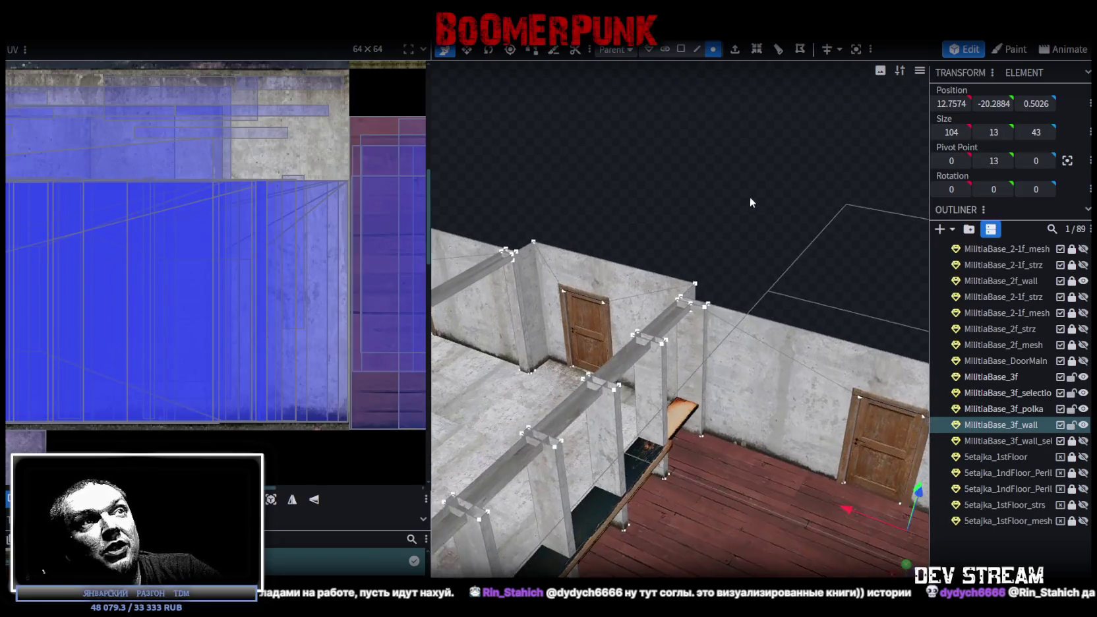
pyautogui.scroll(1, 750, 196)
pyautogui.click(681, 49)
pyautogui.click(693, 357)
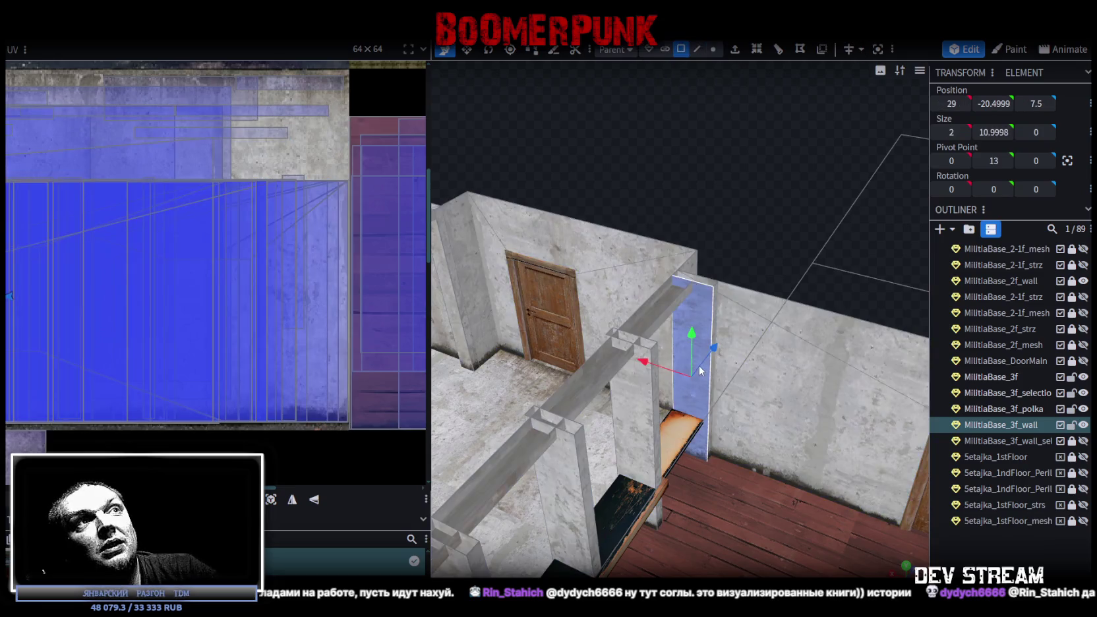
pyautogui.scroll(-3, 139, 276)
pyautogui.scroll(3, 203, 263)
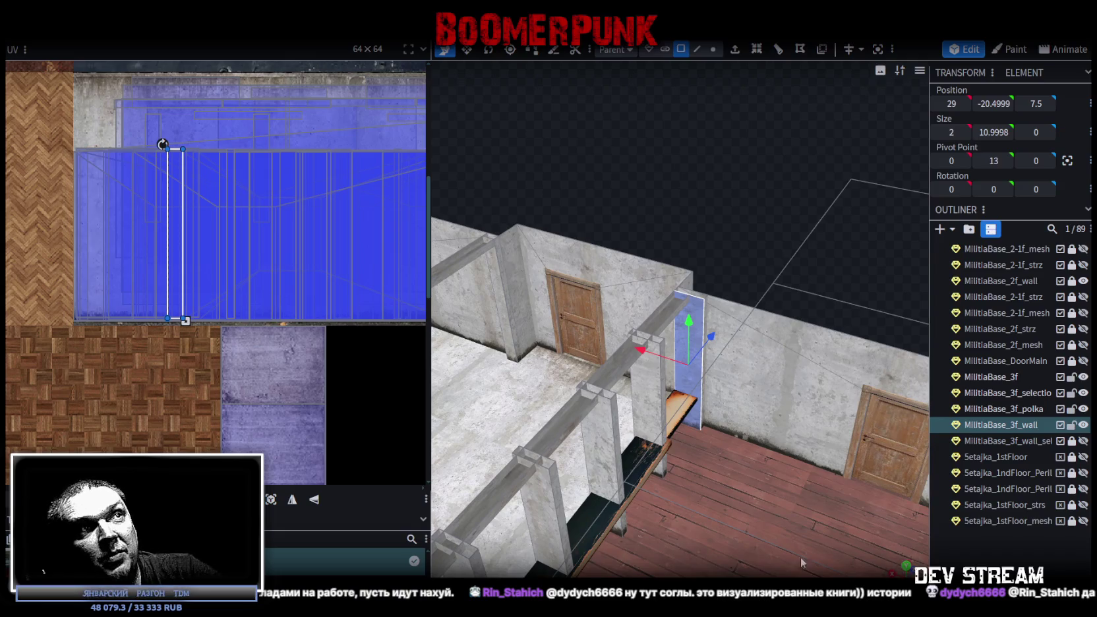
# - Select both faces of the railing post standing against the wall
pyautogui.moveTo(802, 563); pyautogui.dragTo(489, 424)
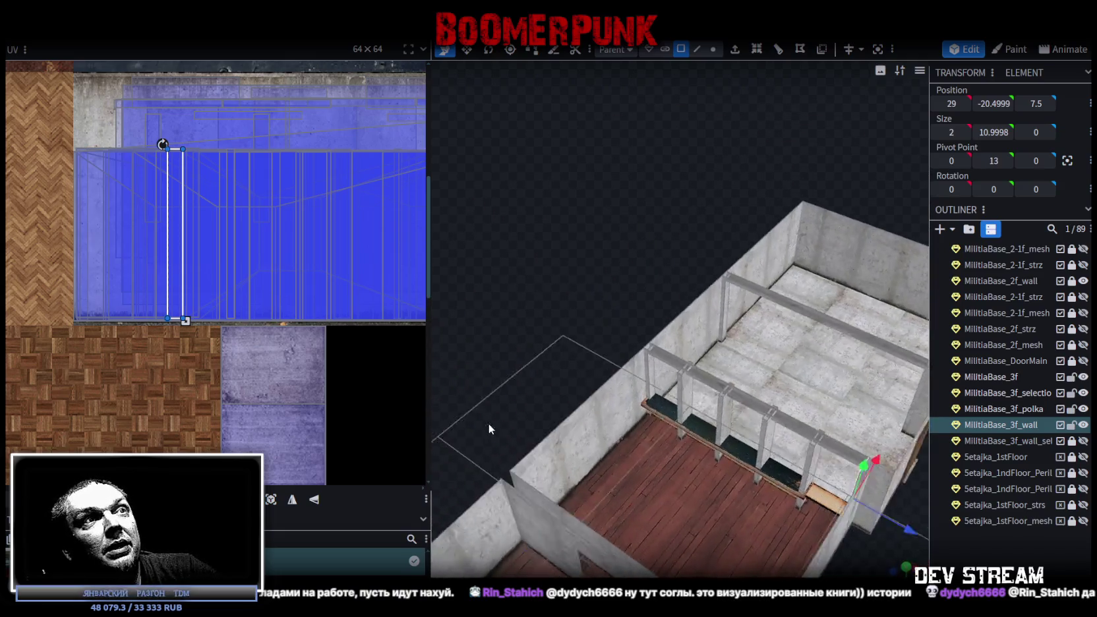
pyautogui.scroll(3, 491, 422)
pyautogui.moveTo(493, 422); pyautogui.dragTo(478, 414)
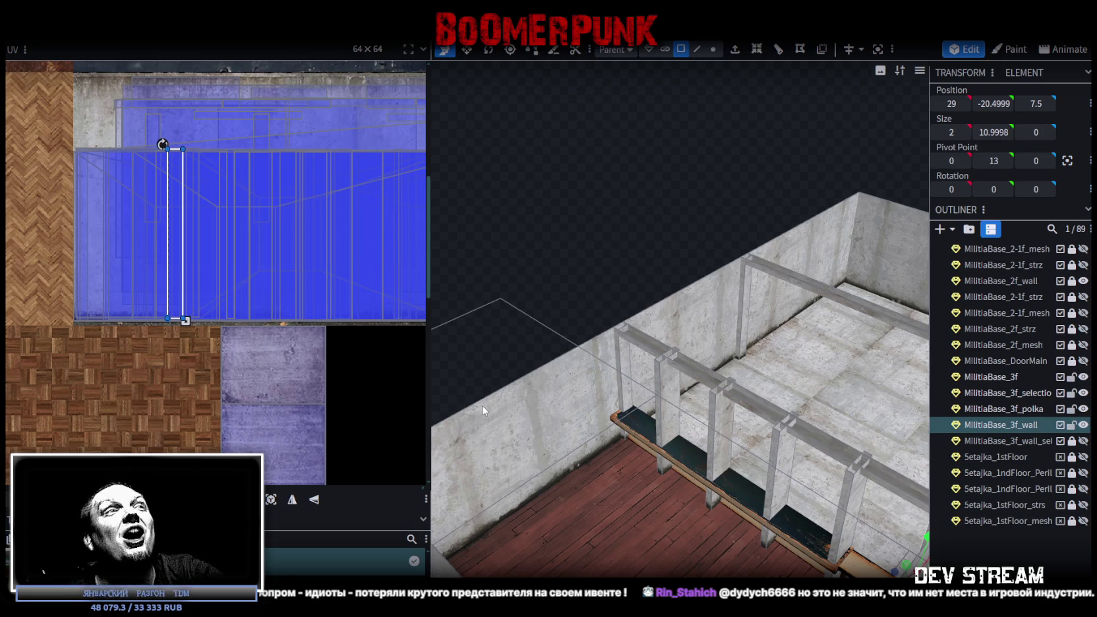
pyautogui.click(627, 368)
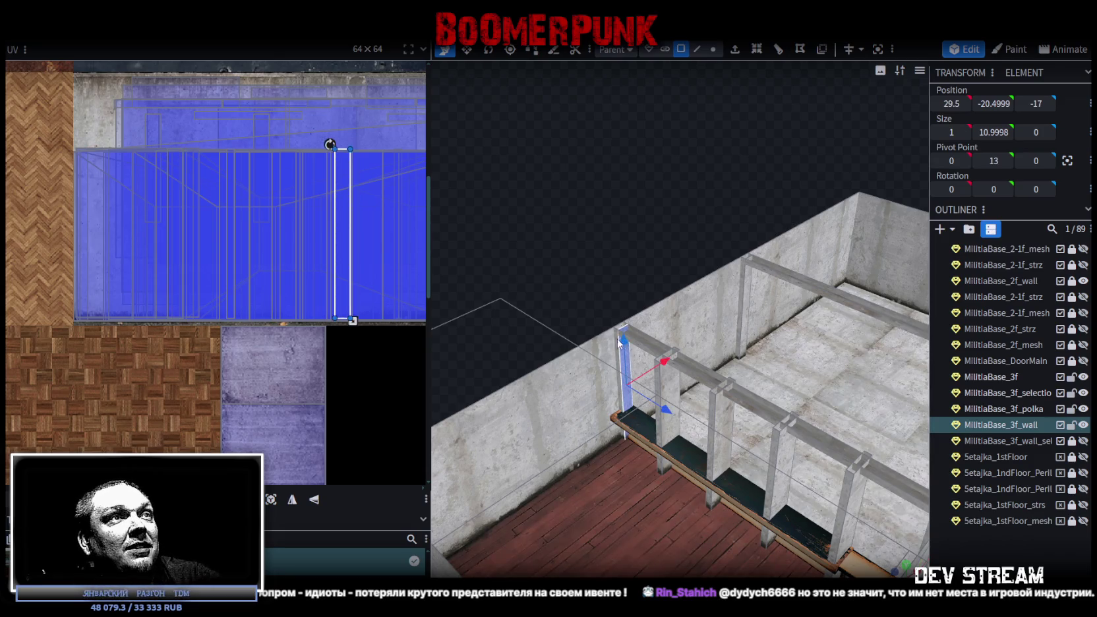
pyautogui.keyDown('shift'); pyautogui.click(620, 356); pyautogui.keyUp('shift')
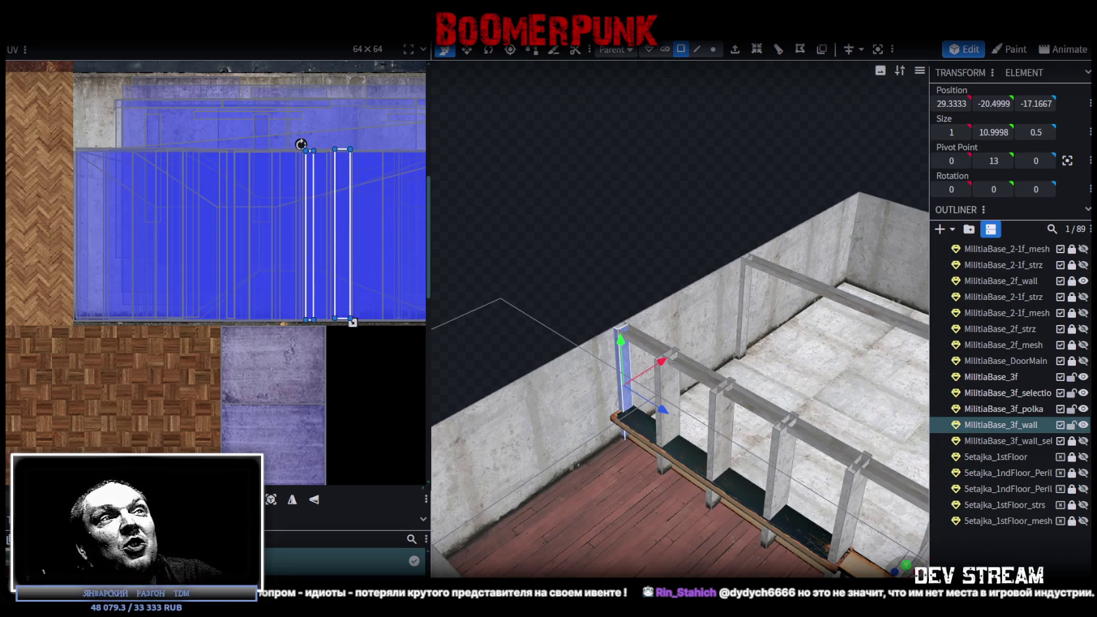
pyautogui.scroll(-5, 555, 270)
pyautogui.moveTo(555, 271); pyautogui.dragTo(574, 298)
pyautogui.scroll(5, 563, 288)
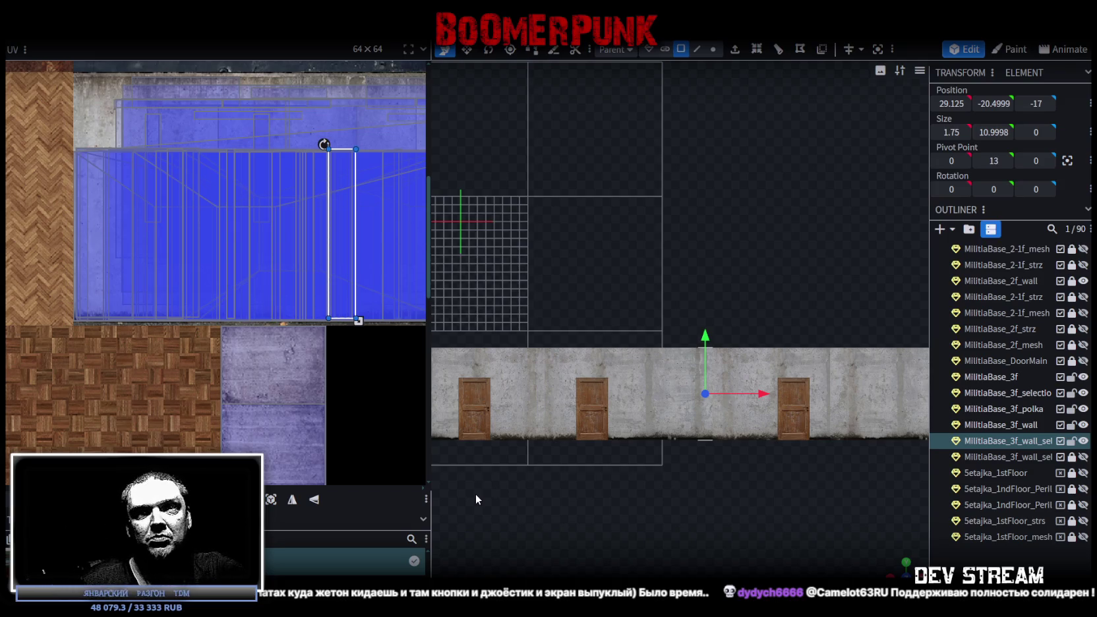
# - In front view (KP_1), slide the post face's UV strip left onto a different concrete patch
pyautogui.moveTo(924, 548)
pyautogui.mouseDown(button='middle')
pyautogui.moveTo(734, 388)
pyautogui.moveTo(692, 469)
pyautogui.moveTo(591, 267)
pyautogui.moveTo(566, 255)
pyautogui.moveTo(606, 264)
pyautogui.moveTo(703, 426)
pyautogui.moveTo(679, 396)
pyautogui.mouseUp(button='middle')
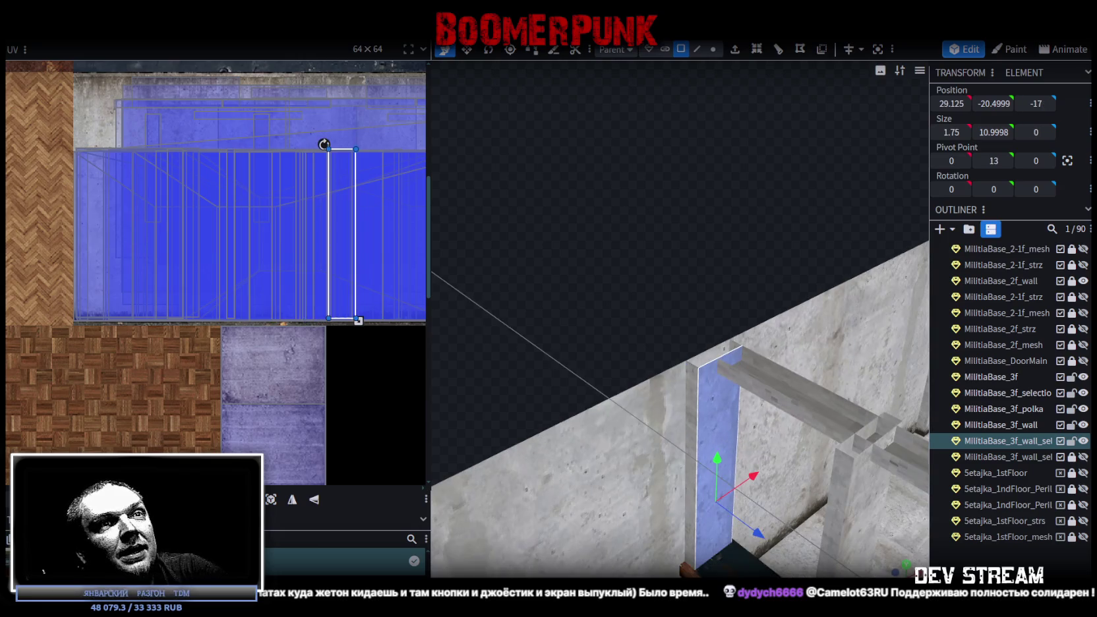
pyautogui.press('KP_1')
pyautogui.scroll(-2, 569, 401)
pyautogui.scroll(2, 568, 401)
pyautogui.scroll(1, 568, 401)
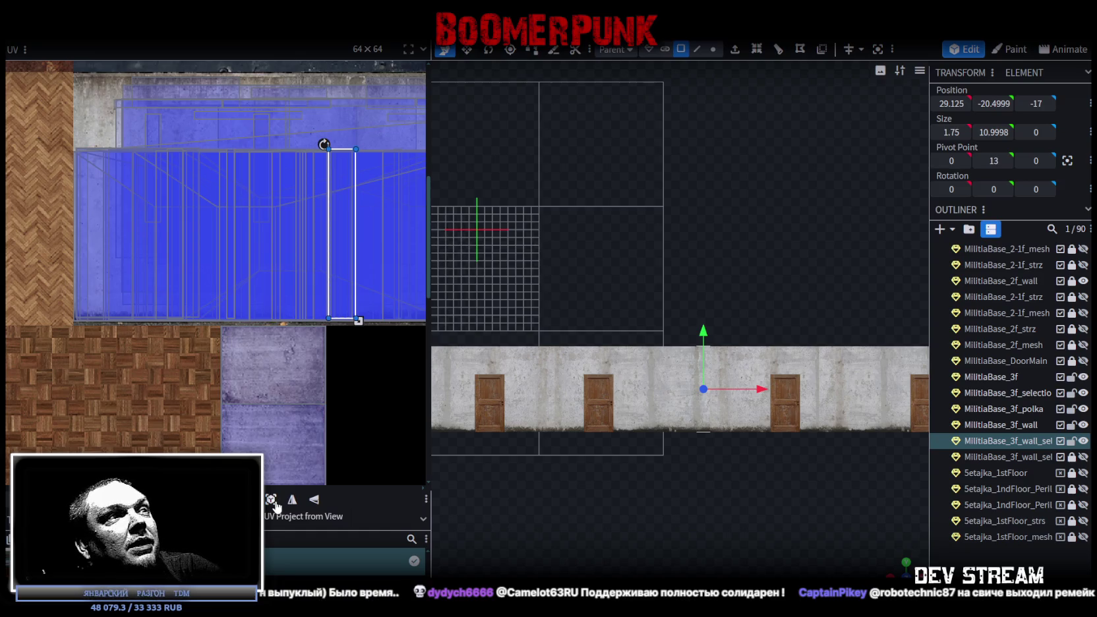
pyautogui.moveTo(336, 195)
pyautogui.mouseDown()
pyautogui.moveTo(301, 188)
pyautogui.moveTo(311, 194)
pyautogui.mouseUp()
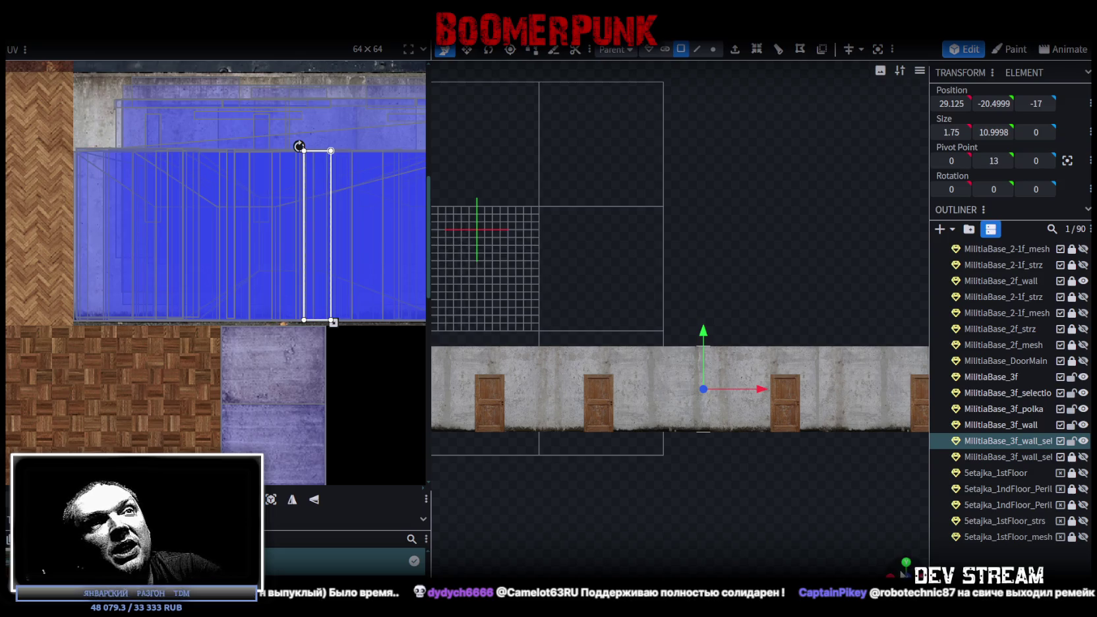
pyautogui.moveTo(699, 455); pyautogui.dragTo(734, 511)
pyautogui.scroll(3, 717, 534)
pyautogui.scroll(3, 767, 218)
pyautogui.moveTo(768, 218); pyautogui.dragTo(860, 157)
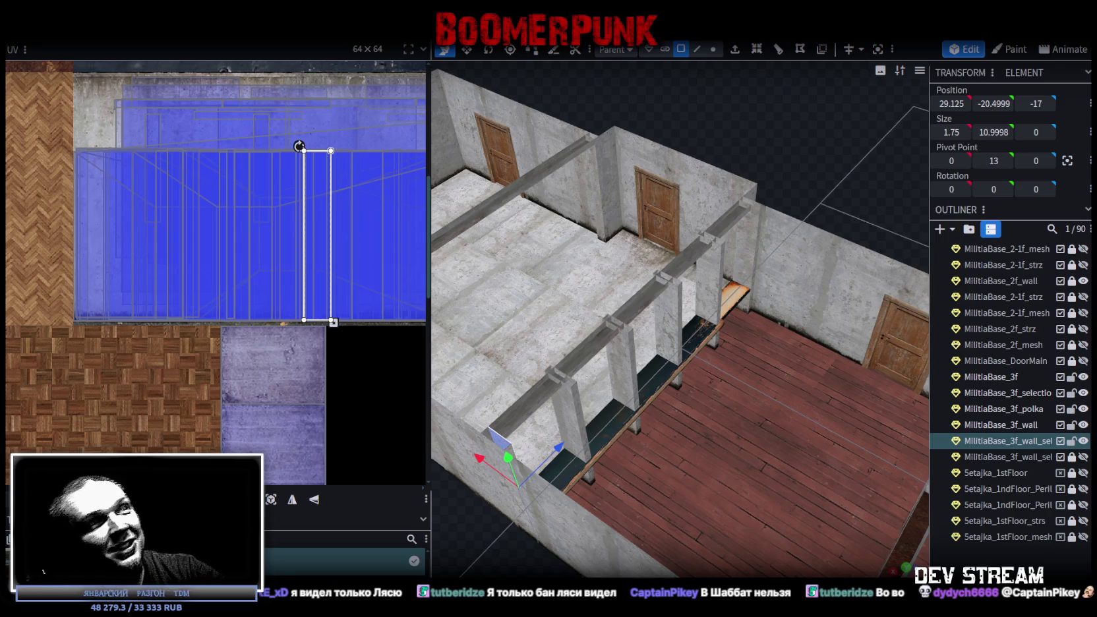
pyautogui.scroll(-2, 684, 409)
pyautogui.scroll(-3, 729, 293)
pyautogui.moveTo(729, 293)
pyautogui.mouseDown()
pyautogui.moveTo(577, 568)
pyautogui.moveTo(714, 551)
pyautogui.moveTo(765, 493)
pyautogui.mouseUp()
pyautogui.scroll(-2, 724, 542)
pyautogui.scroll(5, 657, 501)
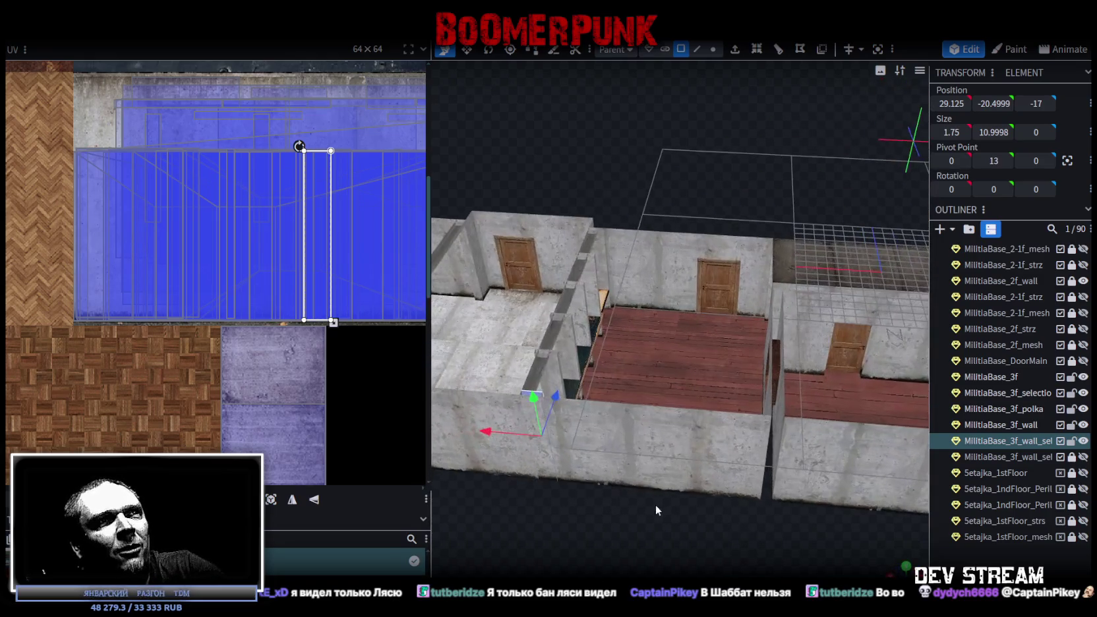
pyautogui.moveTo(692, 547)
pyautogui.mouseDown()
pyautogui.moveTo(665, 503)
pyautogui.moveTo(554, 527)
pyautogui.mouseUp()
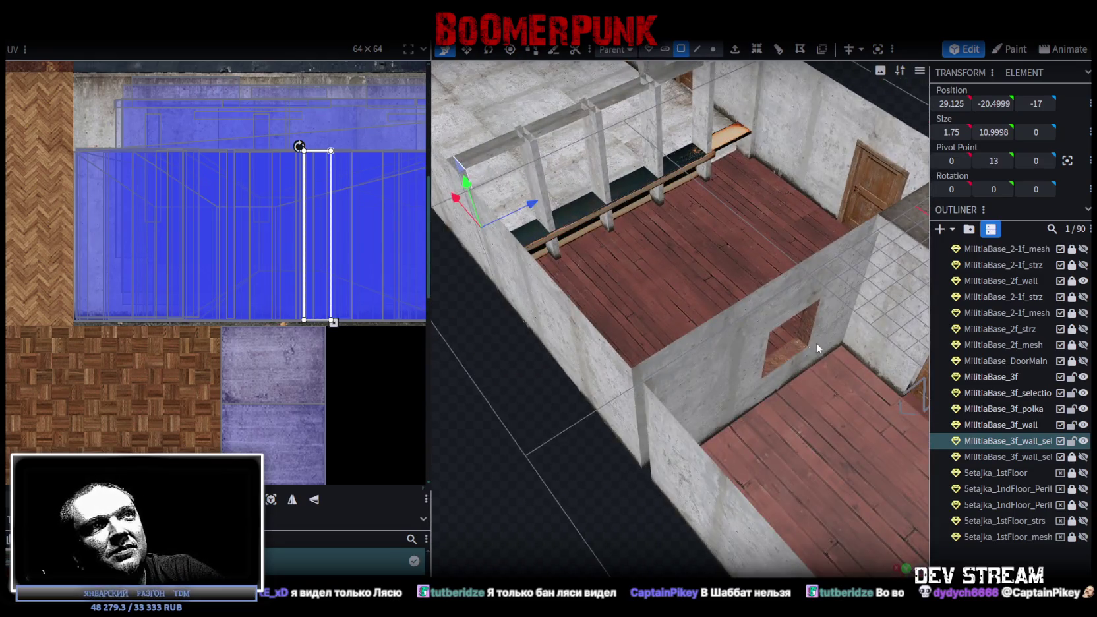
pyautogui.click(786, 361)
pyautogui.moveTo(787, 361)
pyautogui.mouseDown()
pyautogui.moveTo(618, 480)
pyautogui.moveTo(887, 465)
pyautogui.moveTo(870, 435)
pyautogui.moveTo(797, 440)
pyautogui.mouseUp()
pyautogui.scroll(-3, 797, 440)
pyautogui.moveTo(843, 408)
pyautogui.mouseDown()
pyautogui.moveTo(819, 439)
pyautogui.moveTo(835, 391)
pyautogui.moveTo(732, 538)
pyautogui.moveTo(651, 383)
pyautogui.moveTo(672, 378)
pyautogui.moveTo(729, 461)
pyautogui.moveTo(828, 407)
pyautogui.moveTo(817, 424)
pyautogui.moveTo(762, 421)
pyautogui.moveTo(739, 469)
pyautogui.moveTo(690, 450)
pyautogui.moveTo(637, 396)
pyautogui.mouseUp()
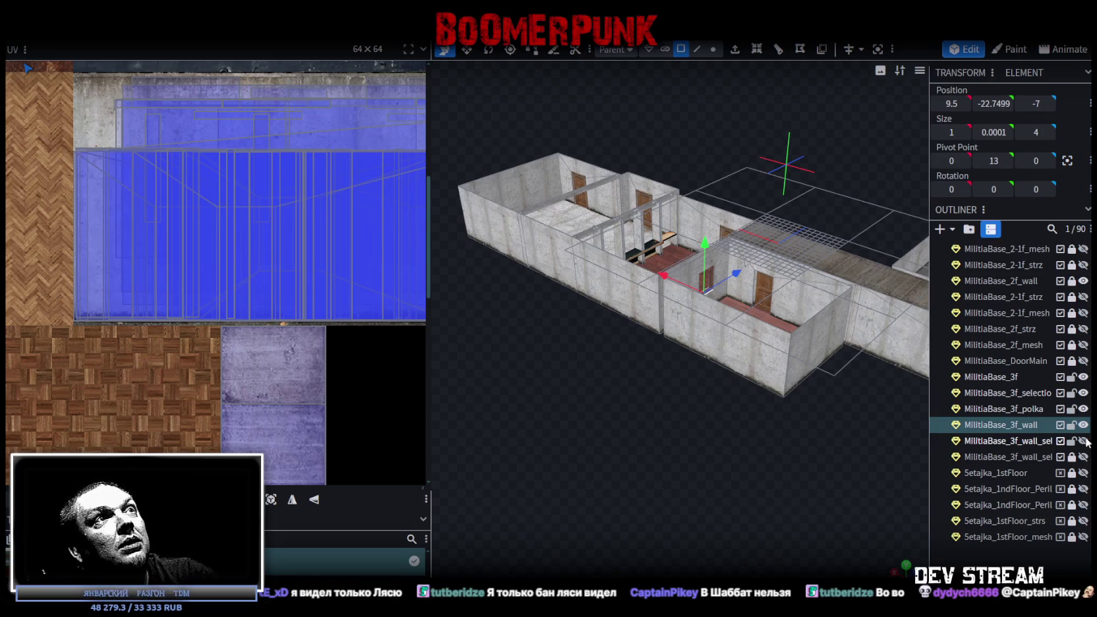
# - Inspect the rooms from above, toggling the third-floor walls and hidden pillar pieces on and off
pyautogui.moveTo(725, 370); pyautogui.dragTo(778, 343)
pyautogui.scroll(3, 778, 343)
pyautogui.click(1084, 426)
pyautogui.click(1084, 426)
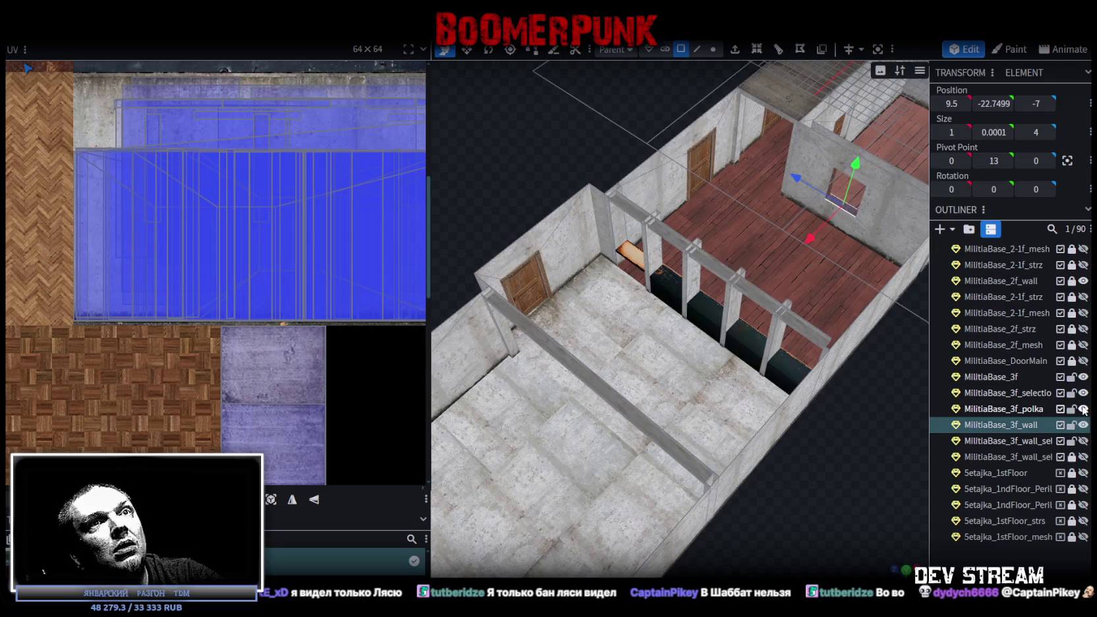
pyautogui.click(1087, 394)
pyautogui.click(1086, 394)
pyautogui.click(1086, 395)
pyautogui.click(1086, 394)
# - Merge a MilitiaBase_3f_wall_sel piece into the MilitiaBase_3f_wall mesh
pyautogui.click(1083, 441)
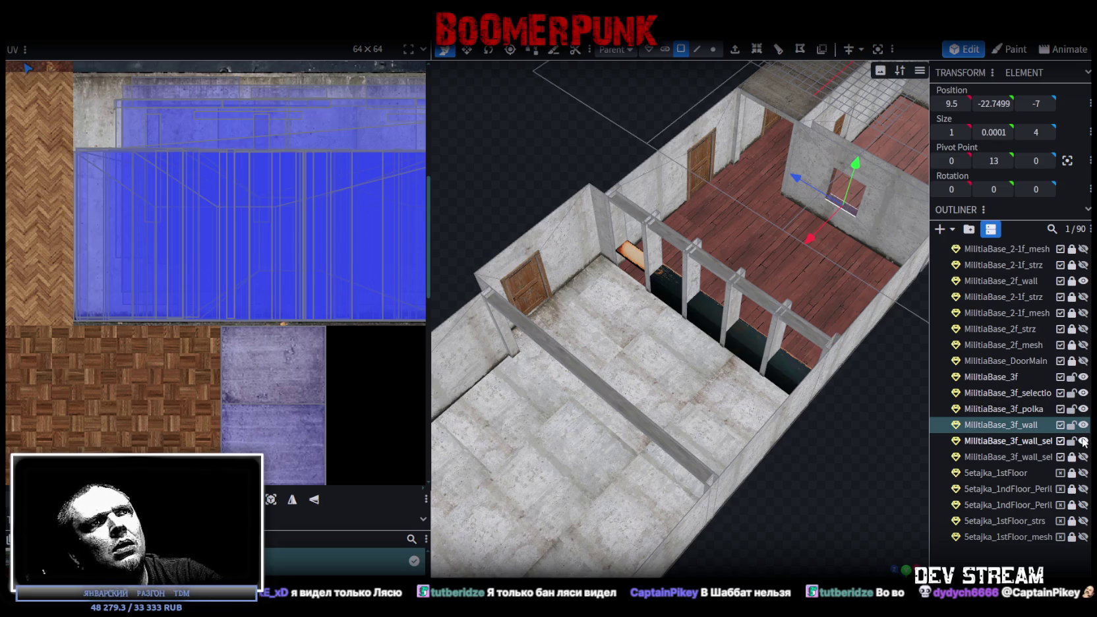
pyautogui.keyDown('ctrl'); pyautogui.click(1016, 441); pyautogui.keyUp('ctrl')
pyautogui.rightClick(1015, 442)
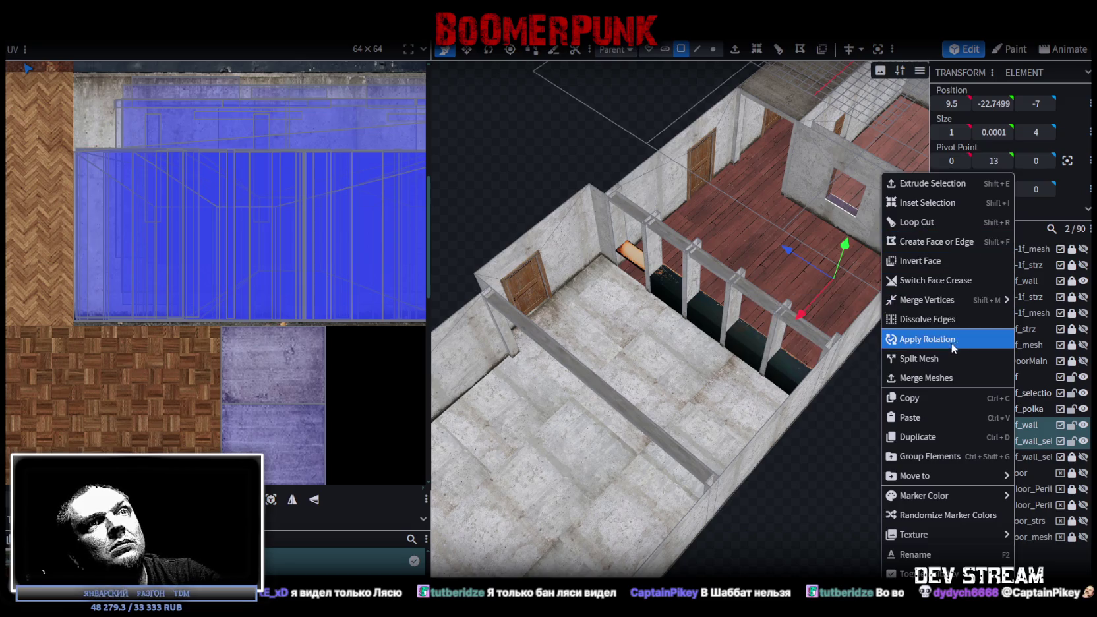
pyautogui.click(931, 379)
# - Show and select the remaining MilitiaBase_3f_wall_sel mesh, then pick a ceiling face
pyautogui.click(1083, 442)
pyautogui.click(1084, 442)
pyautogui.click(1084, 441)
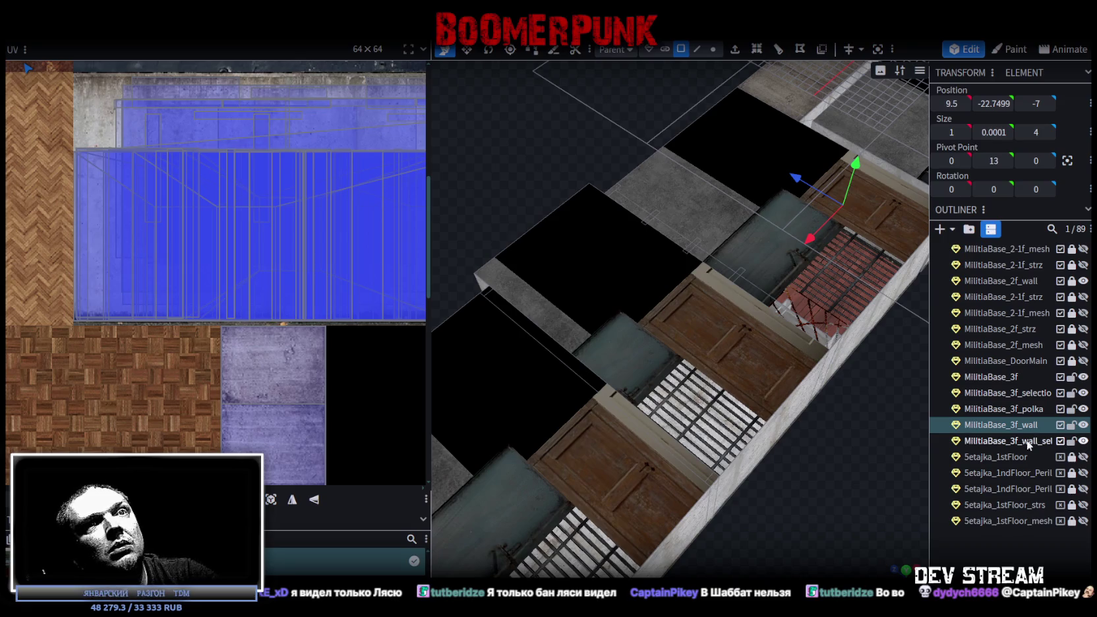
pyautogui.click(1008, 439)
pyautogui.click(1084, 441)
pyautogui.click(1083, 441)
pyautogui.click(626, 356)
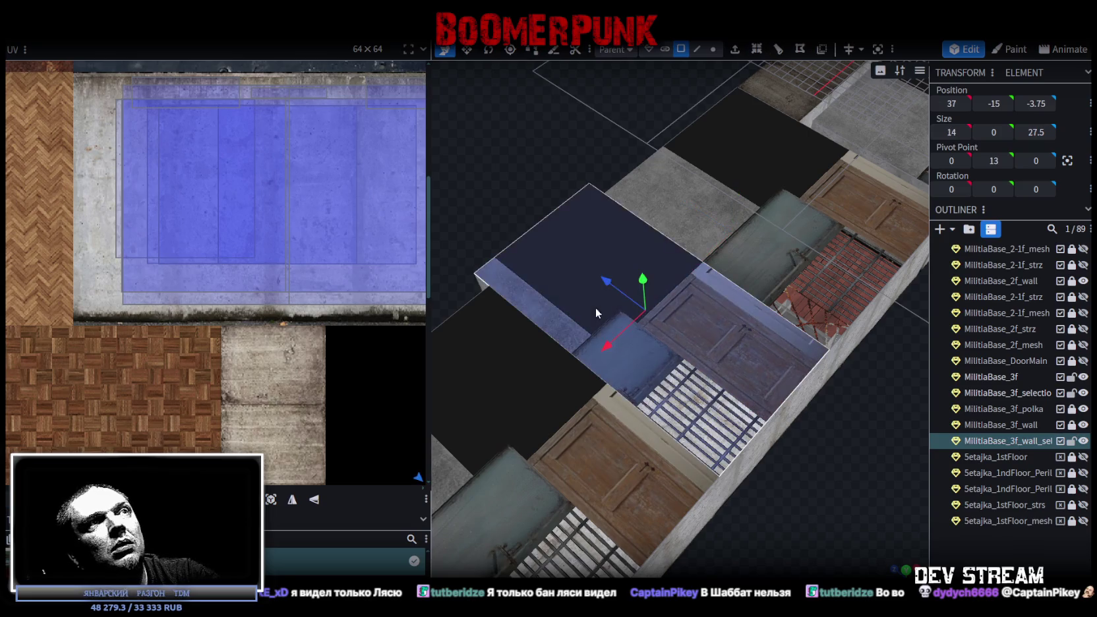
# - Loop-cut the ceiling face over the door room with Direction 1, 1 cut, offset 10
pyautogui.scroll(-3, 768, 440)
pyautogui.moveTo(767, 440)
pyautogui.mouseDown()
pyautogui.moveTo(568, 361)
pyautogui.moveTo(721, 402)
pyautogui.mouseUp()
pyautogui.click(680, 328)
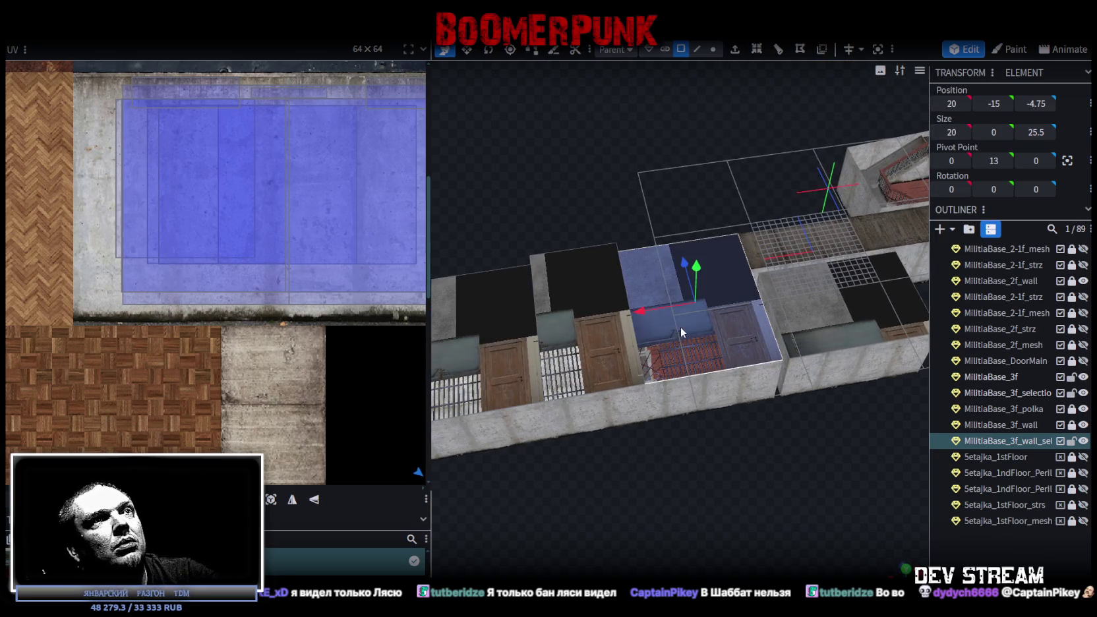
pyautogui.scroll(5, 810, 459)
pyautogui.click(778, 49)
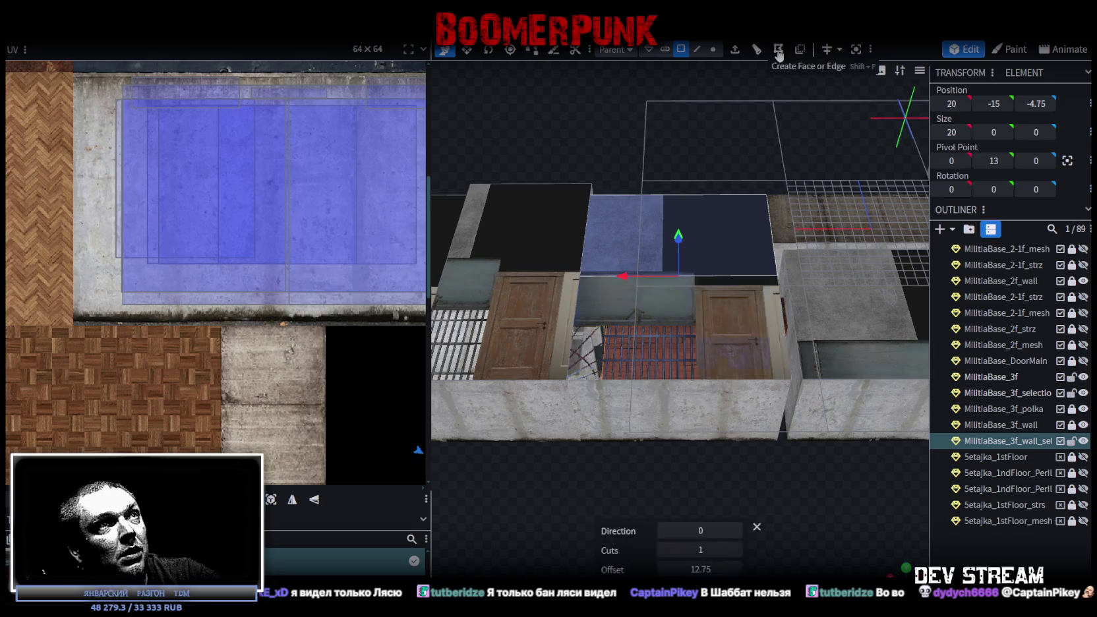
pyautogui.click(737, 531)
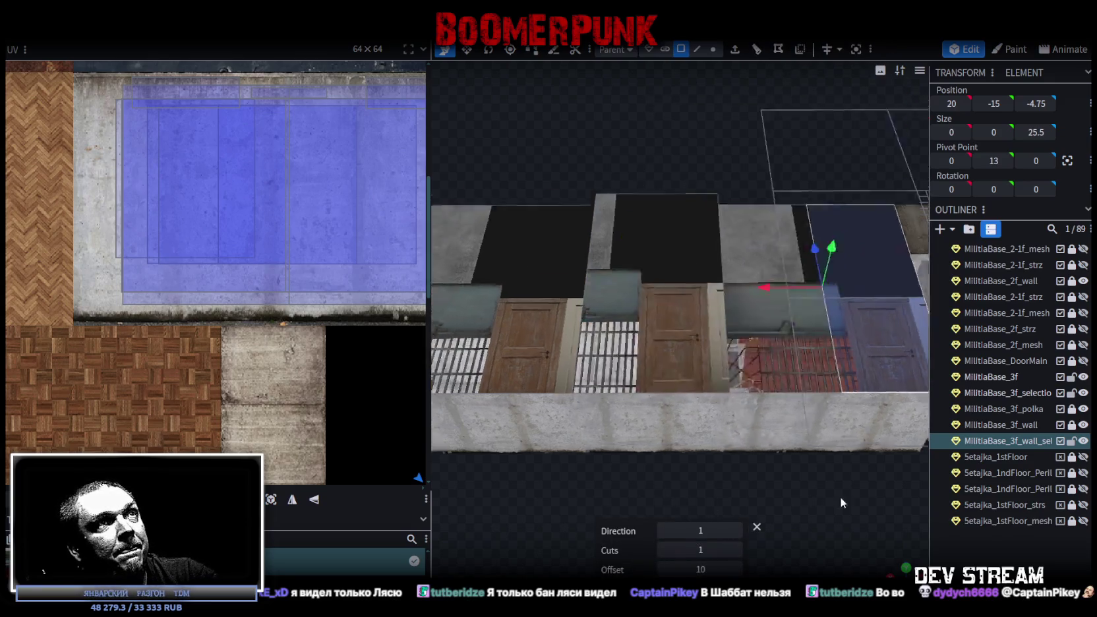
pyautogui.scroll(-2, 838, 500)
pyautogui.click(744, 534)
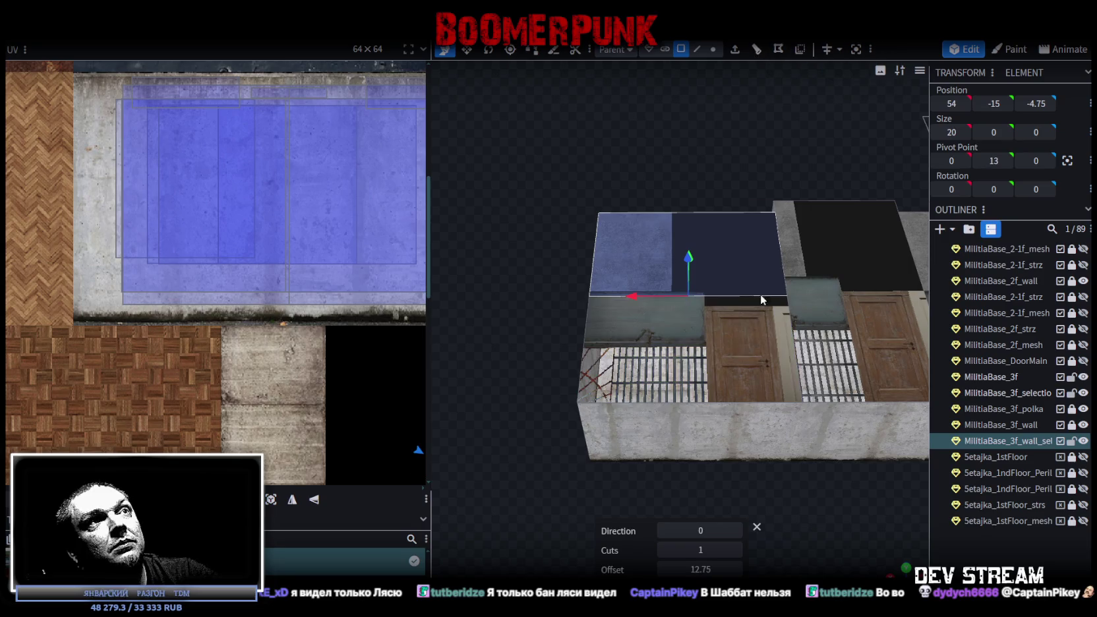
pyautogui.click(737, 531)
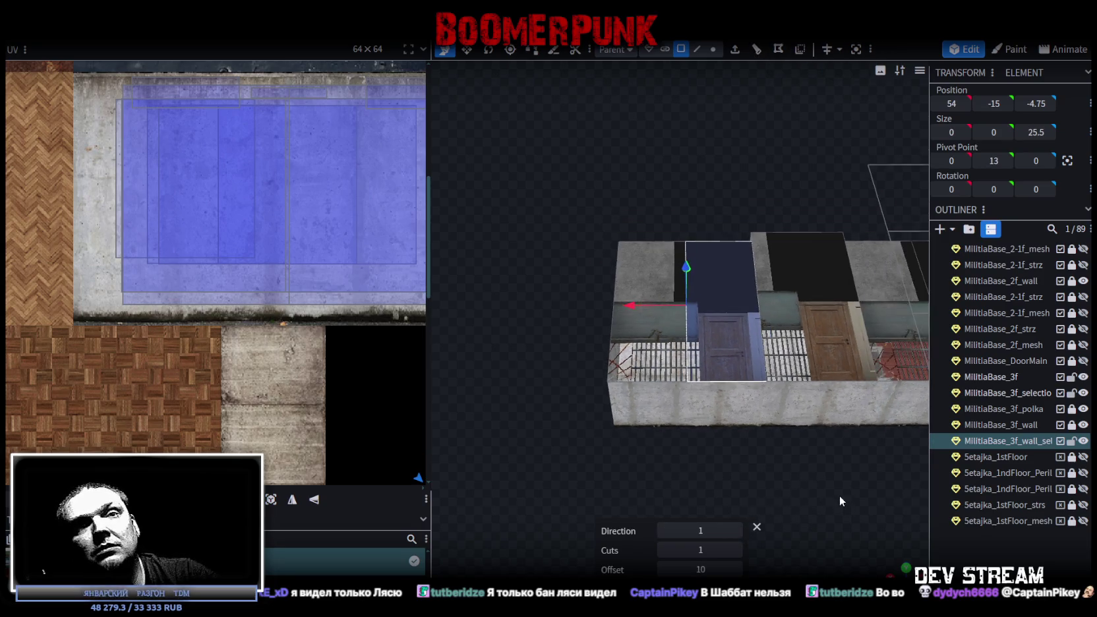
pyautogui.scroll(-2, 839, 495)
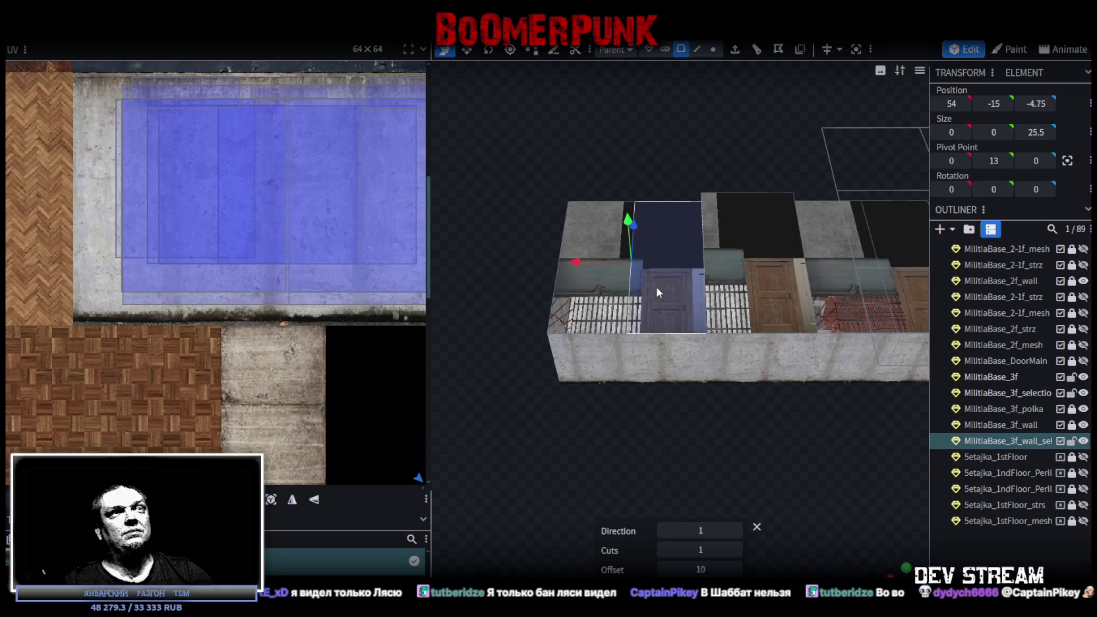
# - Add the neighbouring third-floor ceiling faces along the wing to the selection
pyautogui.keyDown('shift'); pyautogui.click(614, 284); pyautogui.keyUp('shift')
pyautogui.keyDown('shift'); pyautogui.click(759, 224); pyautogui.keyUp('shift')
pyautogui.keyDown('shift'); pyautogui.click(851, 310); pyautogui.keyUp('shift')
pyautogui.moveTo(855, 320); pyautogui.dragTo(653, 298)
pyautogui.keyDown('shift'); pyautogui.click(628, 256); pyautogui.keyUp('shift')
pyautogui.scroll(-3, 751, 369)
pyautogui.moveTo(751, 370)
pyautogui.mouseDown()
pyautogui.moveTo(762, 409)
pyautogui.moveTo(673, 359)
pyautogui.mouseUp()
pyautogui.keyDown('shift'); pyautogui.click(673, 358); pyautogui.keyUp('shift')
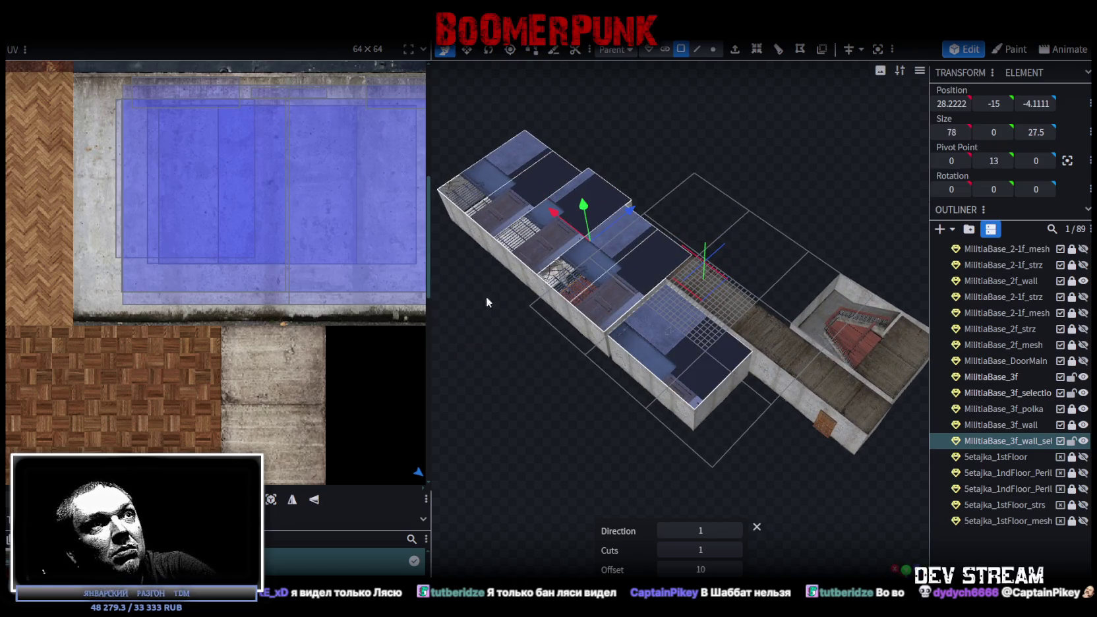
# - Check the selected ceiling faces and switch to a top-down view
pyautogui.moveTo(486, 296); pyautogui.dragTo(647, 319)
pyautogui.scroll(-2, 648, 319)
pyautogui.scroll(-3, 315, 207)
pyautogui.scroll(-2, 301, 237)
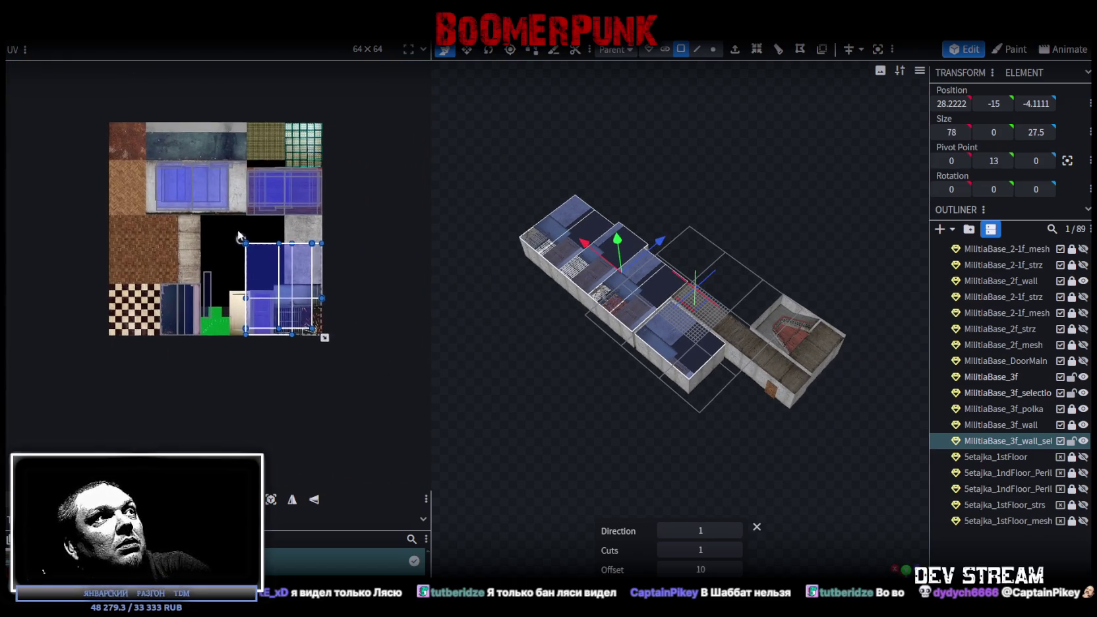
pyautogui.moveTo(498, 348)
pyautogui.mouseDown()
pyautogui.moveTo(595, 383)
pyautogui.moveTo(600, 404)
pyautogui.moveTo(703, 420)
pyautogui.mouseUp()
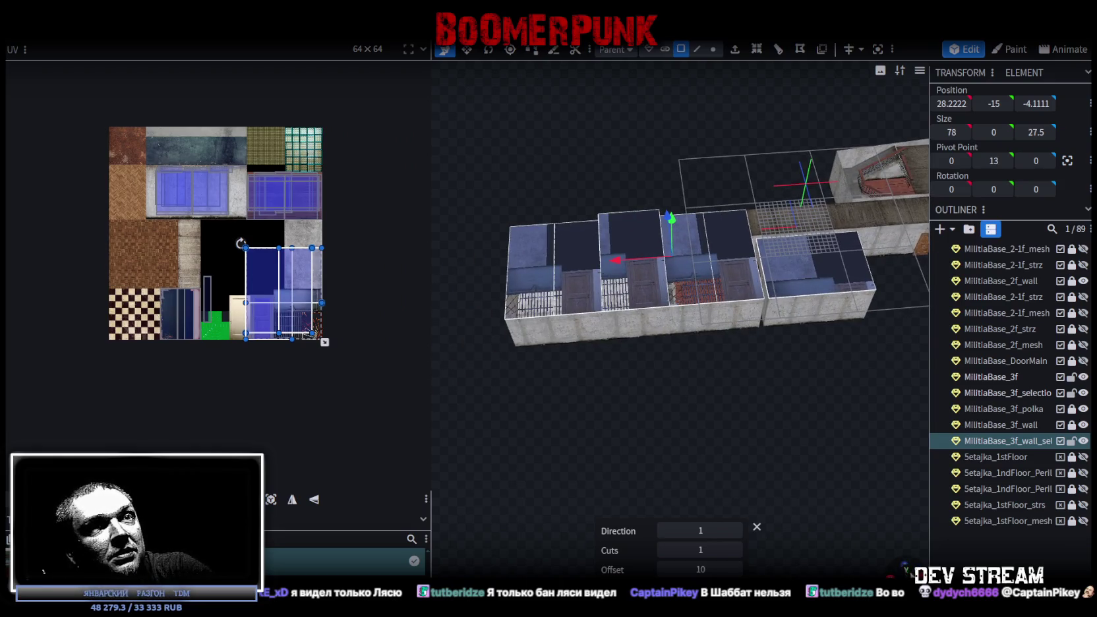
pyautogui.click(907, 571)
pyautogui.scroll(-2, 493, 351)
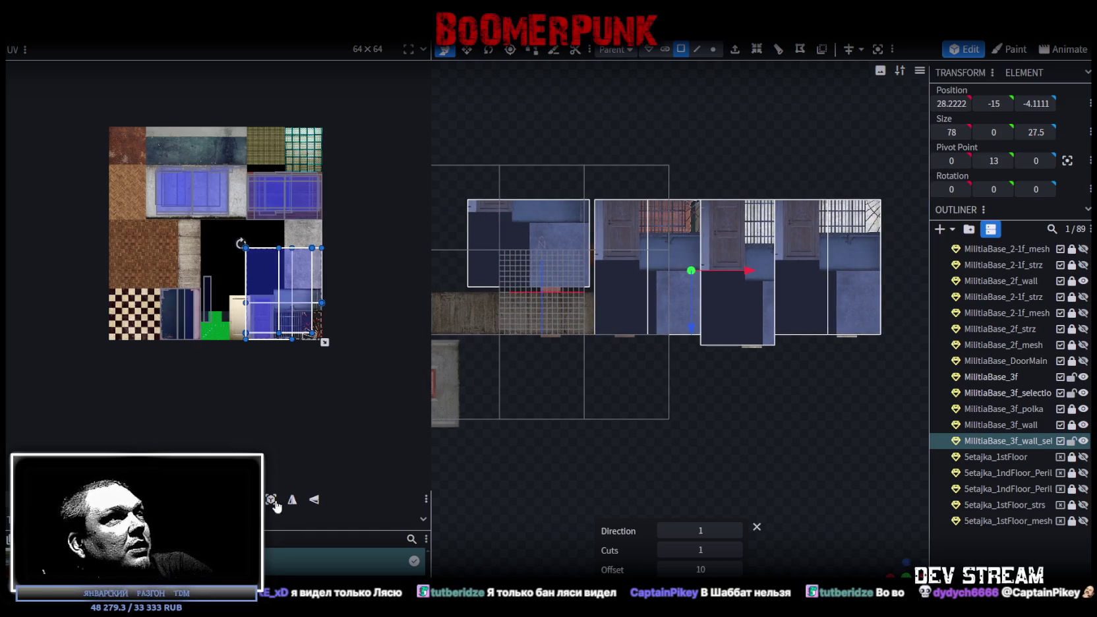
# - Widen the selected ceiling faces' UV mapping and shift it onto the concrete texture
pyautogui.click(277, 507)
pyautogui.moveTo(280, 300); pyautogui.dragTo(250, 302)
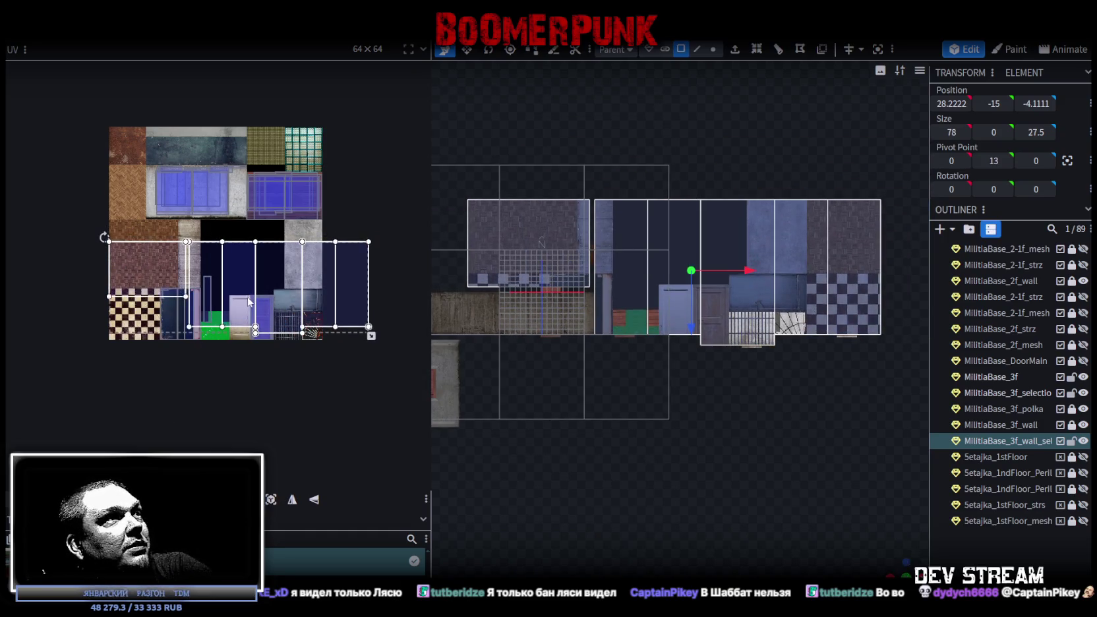
pyautogui.scroll(2, 250, 303)
pyautogui.scroll(-2, 270, 289)
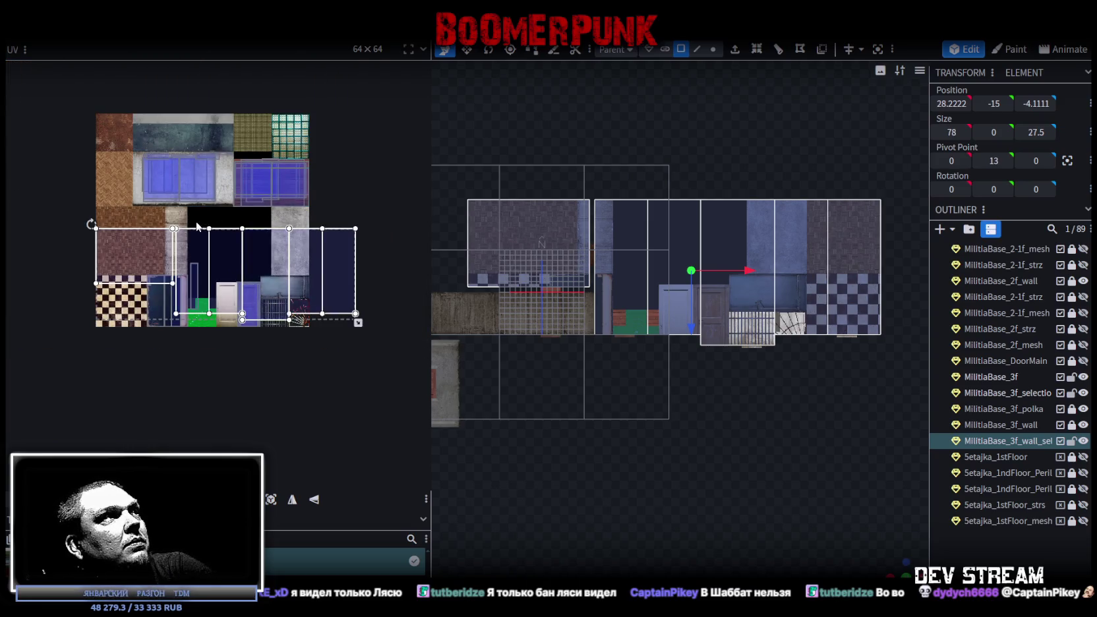
pyautogui.moveTo(197, 226)
pyautogui.mouseDown()
pyautogui.moveTo(358, 291)
pyautogui.moveTo(165, 290)
pyautogui.moveTo(93, 308)
pyautogui.mouseUp()
pyautogui.moveTo(172, 269); pyautogui.dragTo(208, 250)
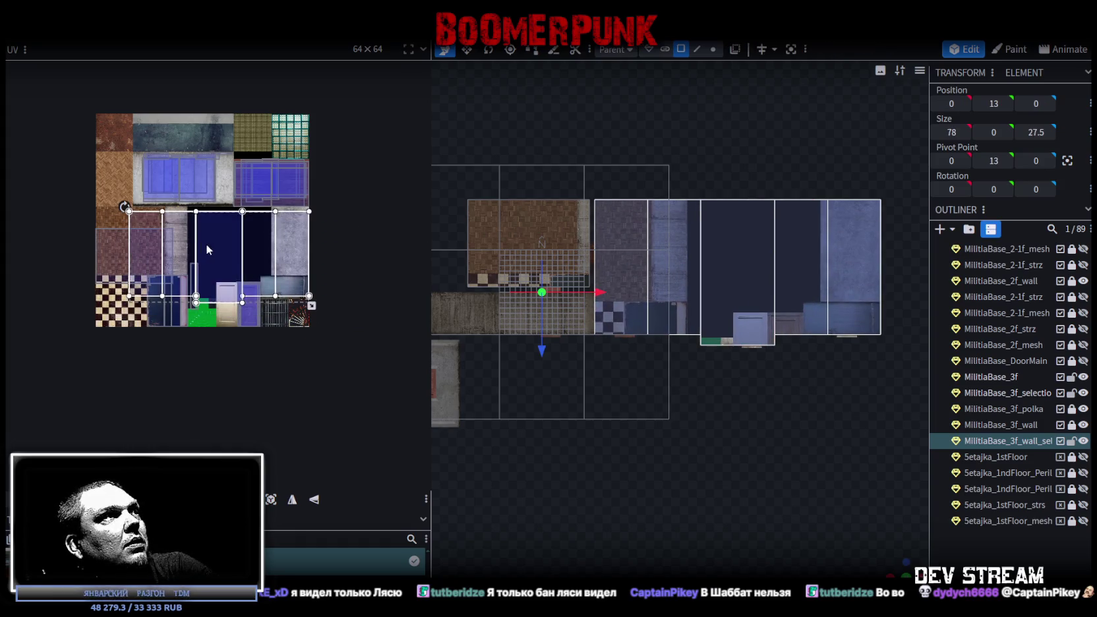
pyautogui.moveTo(312, 306); pyautogui.dragTo(133, 235)
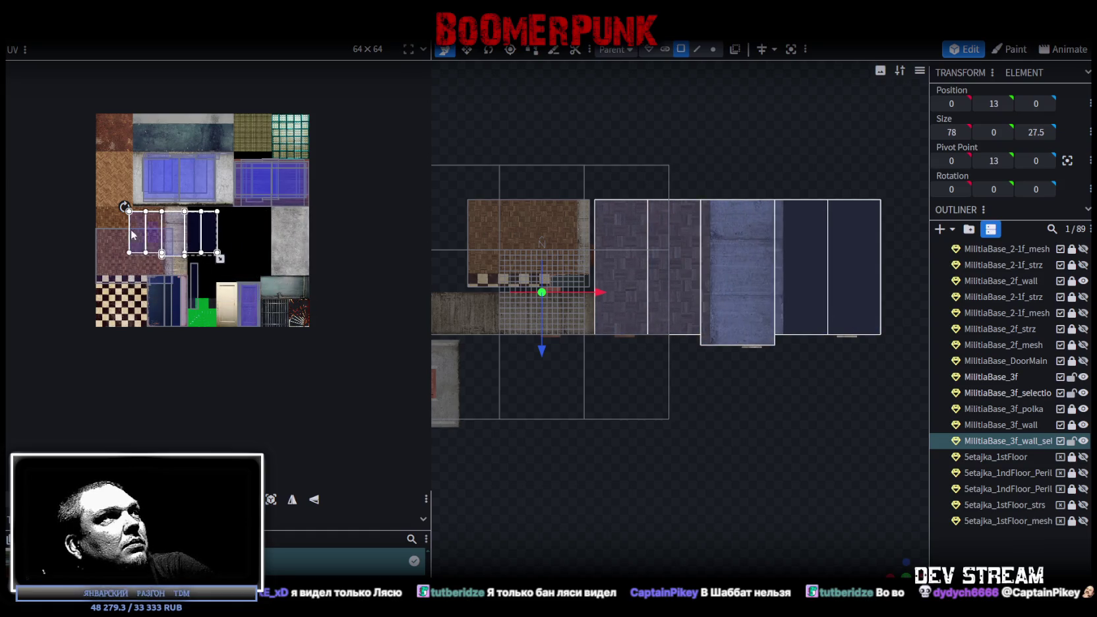
# - Enlarge the face's UV box and move it to the atlas's lower-right area
pyautogui.scroll(3, 135, 228)
pyautogui.scroll(2, 142, 228)
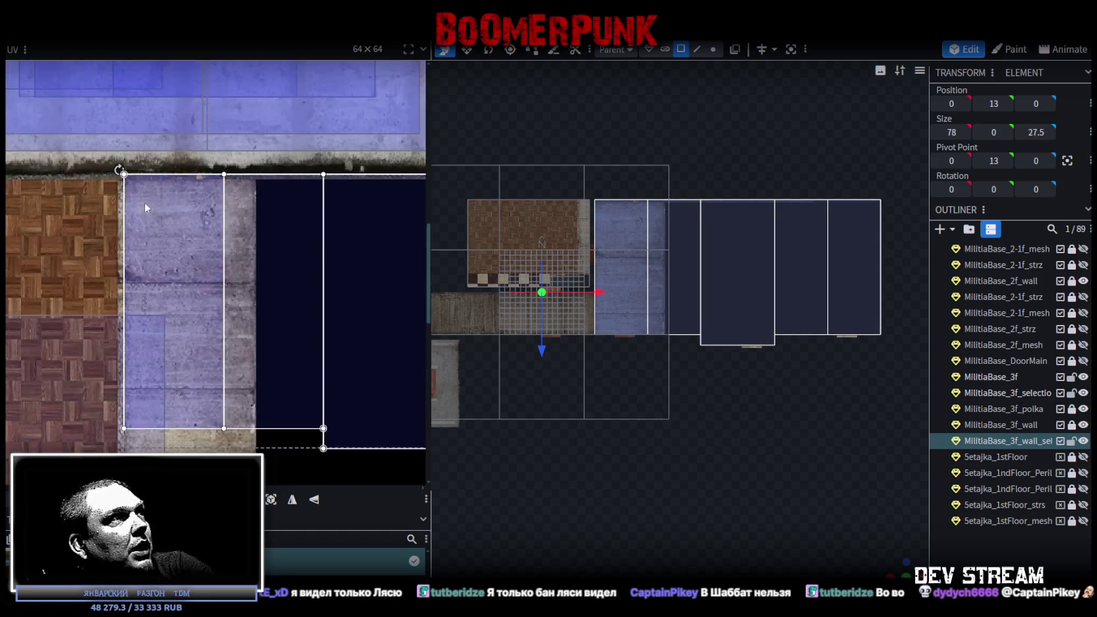
pyautogui.scroll(3, 151, 229)
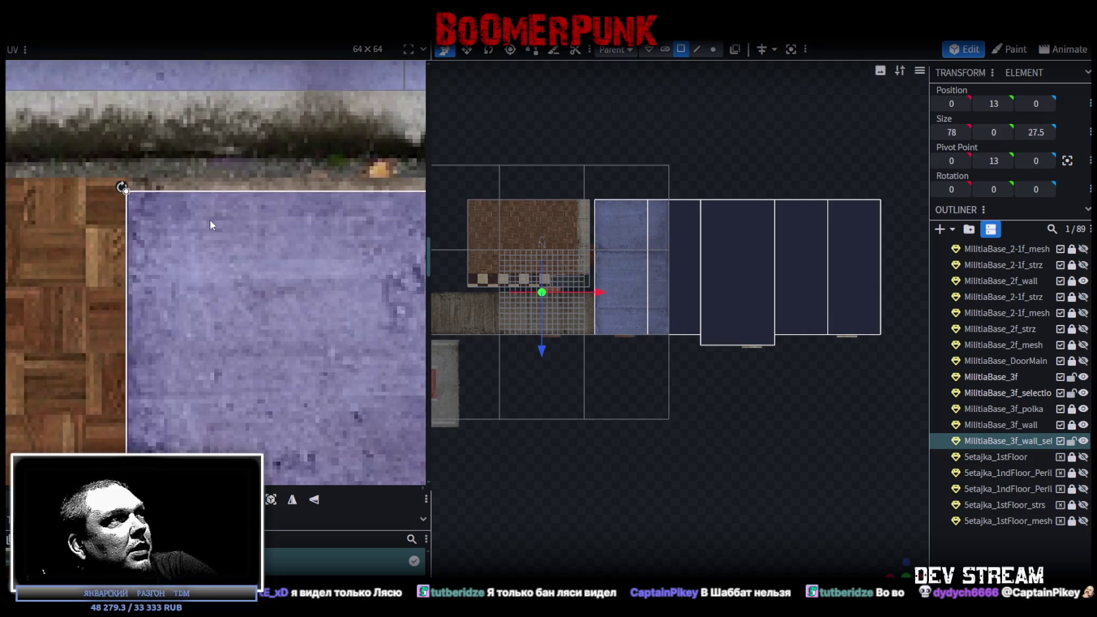
pyautogui.scroll(3, 137, 175)
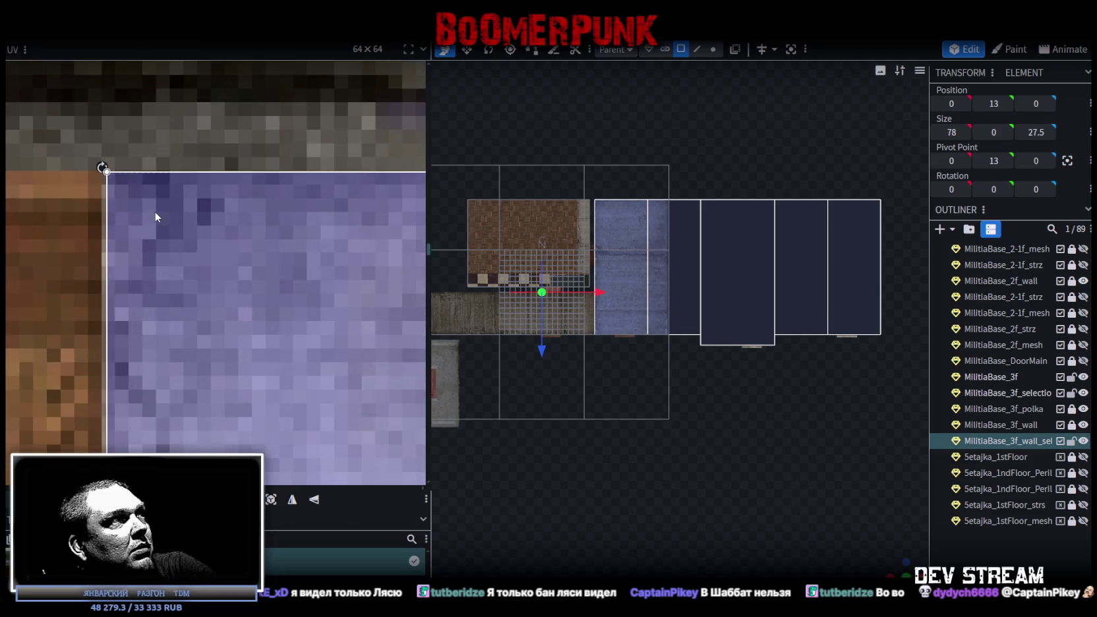
pyautogui.scroll(-3, 211, 295)
pyautogui.scroll(-2, 218, 307)
pyautogui.scroll(-1, 307, 389)
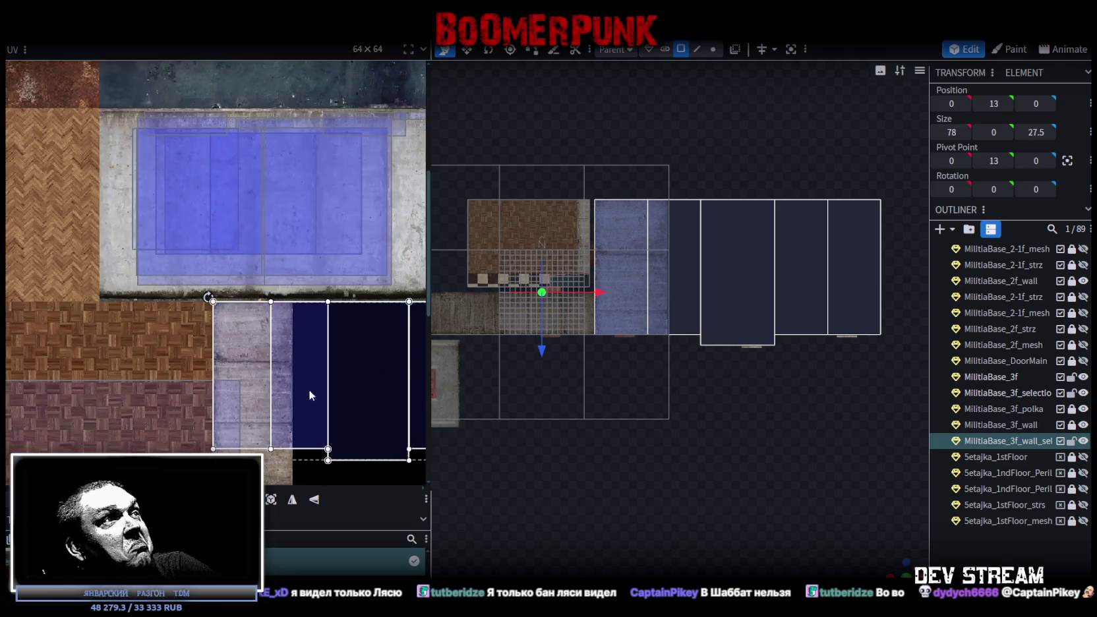
pyautogui.scroll(2, 172, 217)
pyautogui.scroll(-1, 172, 223)
pyautogui.hscroll(1, 261, 300)
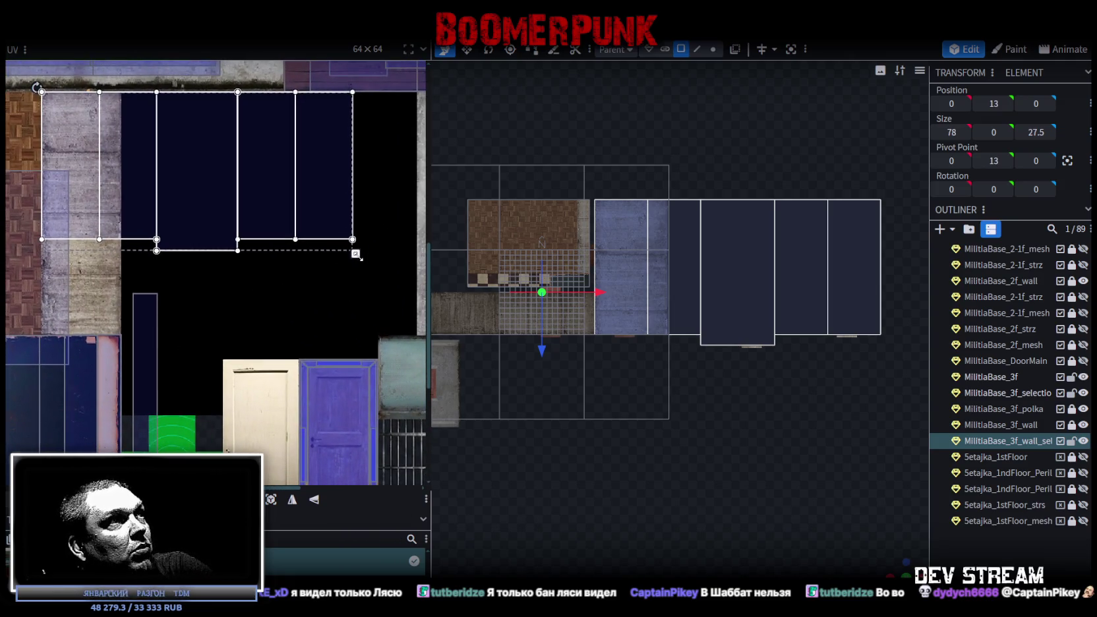
pyautogui.moveTo(356, 254); pyautogui.dragTo(435, 326)
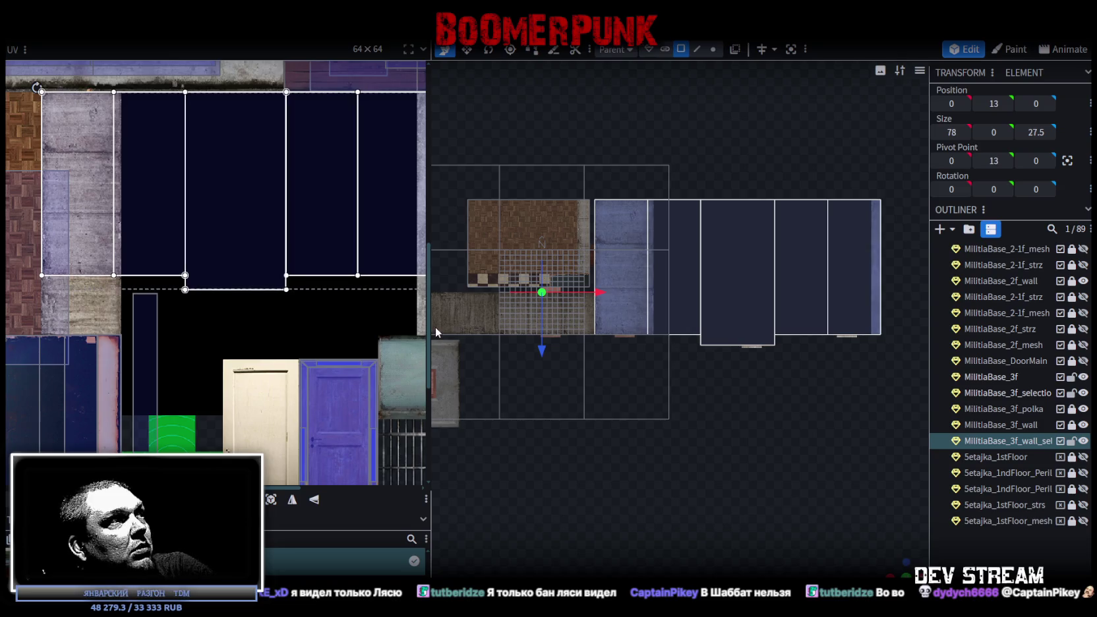
pyautogui.scroll(2, 180, 240)
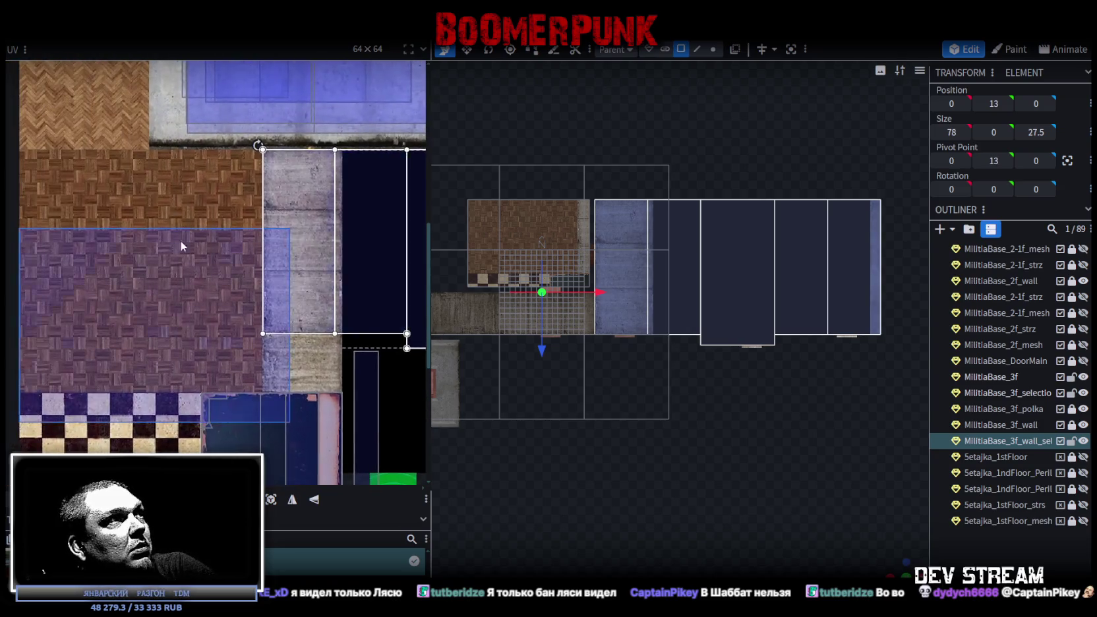
pyautogui.scroll(-3, 182, 246)
pyautogui.moveTo(136, 273); pyautogui.dragTo(318, 327)
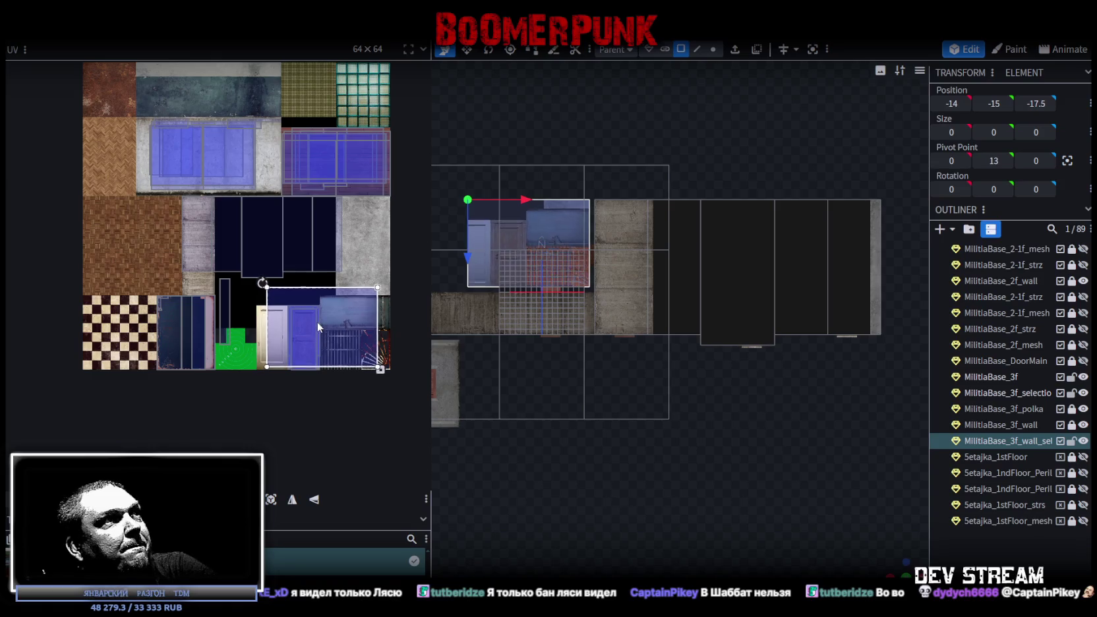
# - Rotate the corner ceiling face's UV by 90° and move it onto the plain concrete
pyautogui.rightClick(319, 290)
pyautogui.click(357, 475)
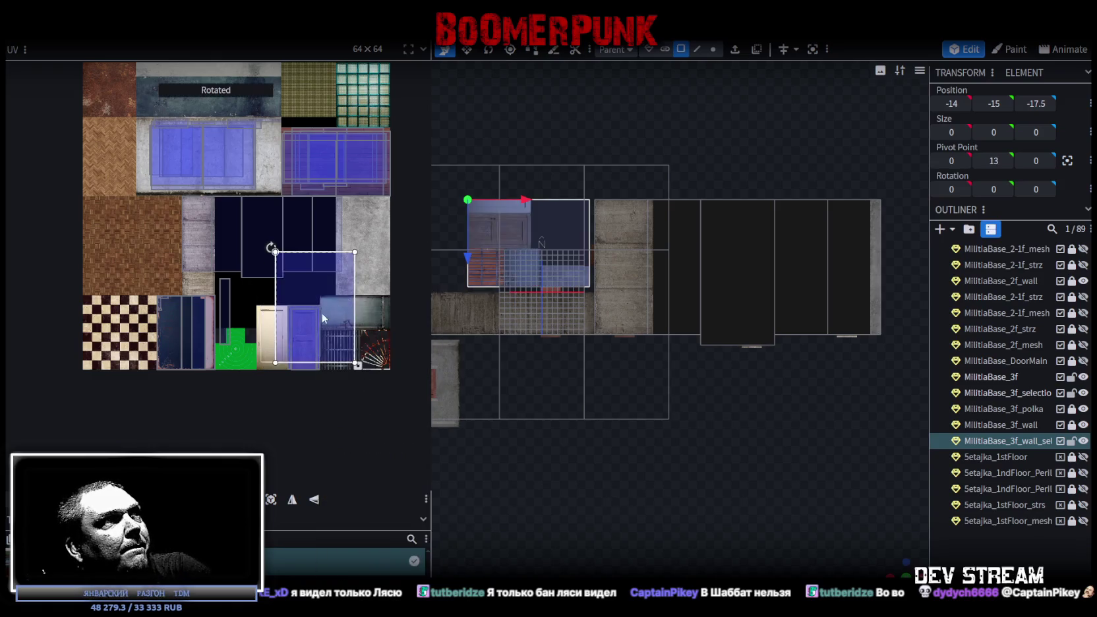
pyautogui.click(324, 319)
pyautogui.moveTo(410, 291); pyautogui.dragTo(366, 234)
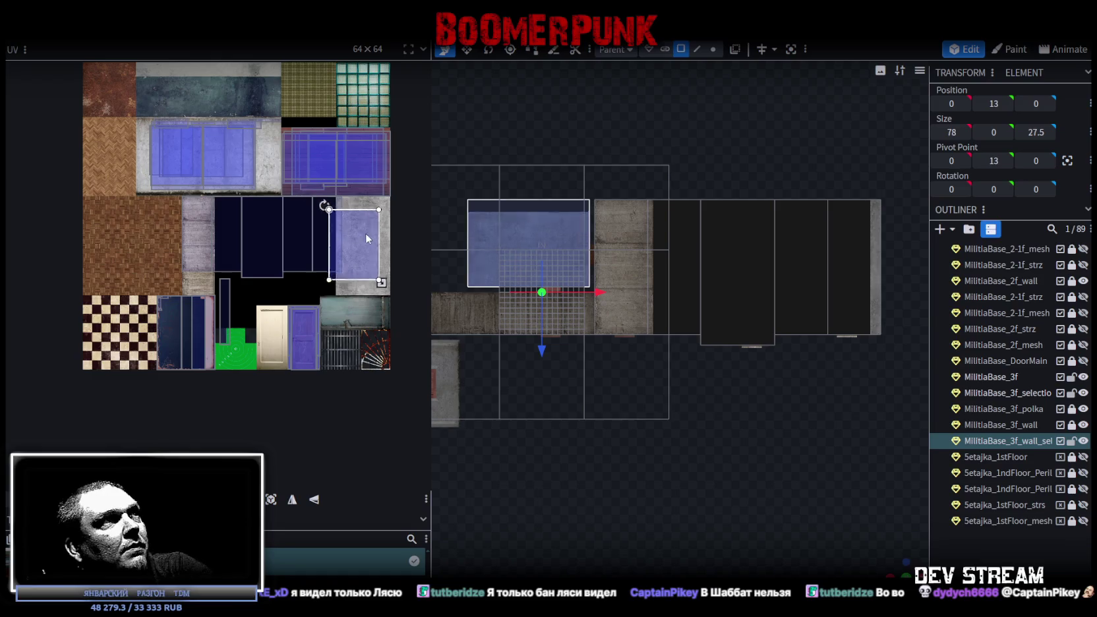
pyautogui.scroll(5, 349, 217)
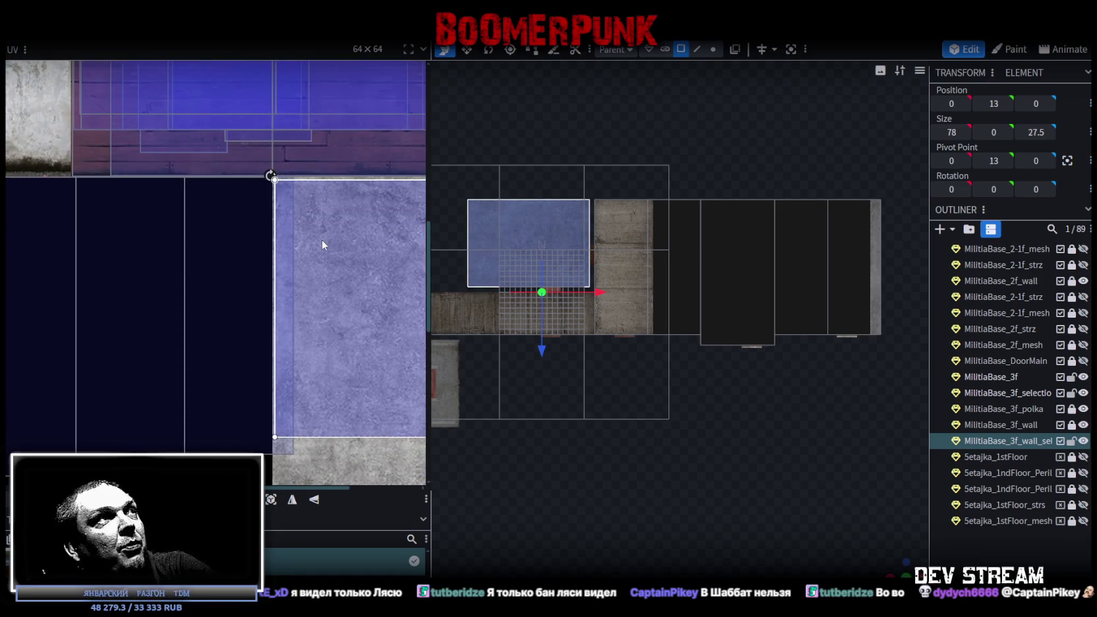
# - Stretch the corner face's UV box to fill the concrete patch
pyautogui.moveTo(307, 274); pyautogui.dragTo(224, 238, button='middle')
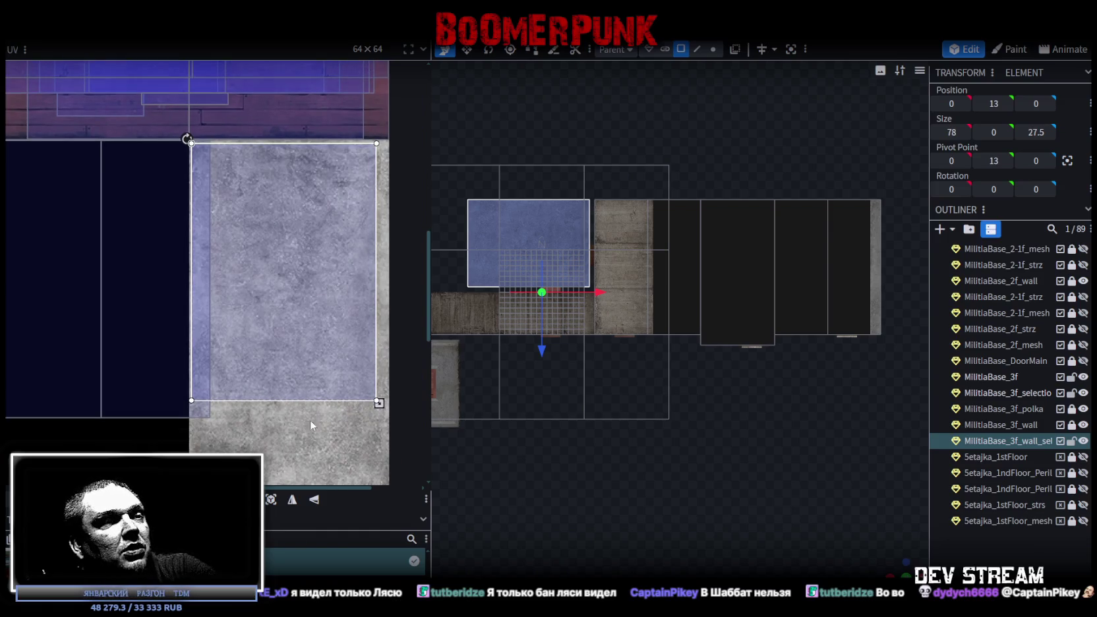
pyautogui.scroll(-3, 206, 221)
pyautogui.scroll(1, 275, 277)
pyautogui.scroll(5, 310, 261)
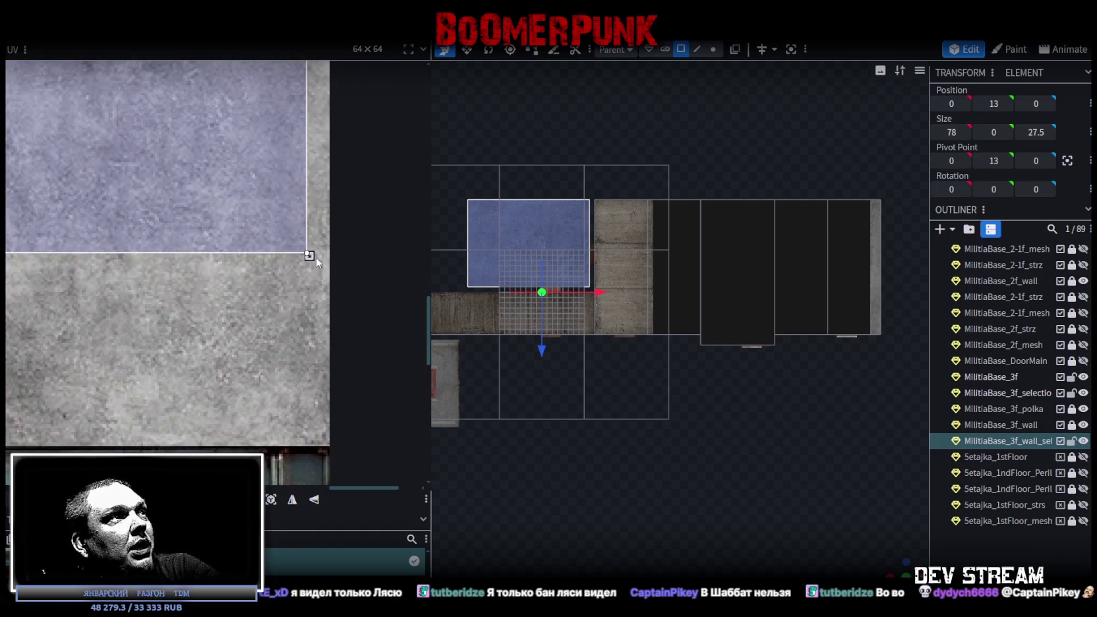
pyautogui.moveTo(315, 258); pyautogui.dragTo(330, 290)
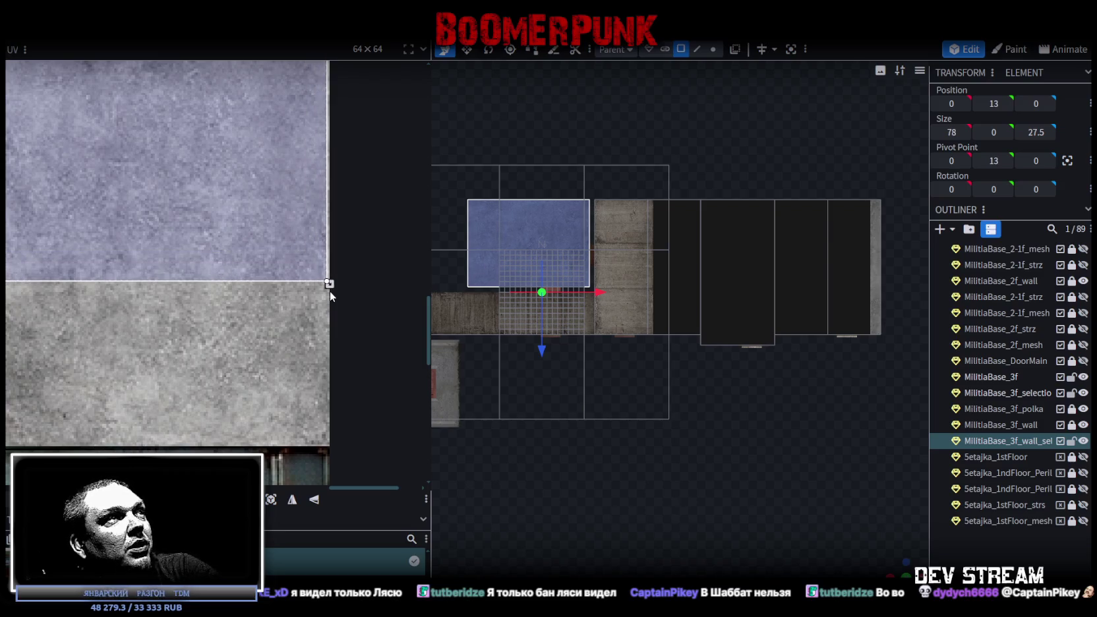
pyautogui.scroll(-1, 180, 219)
pyautogui.scroll(-2, 234, 277)
pyautogui.scroll(2, 261, 259)
pyautogui.scroll(1, 277, 266)
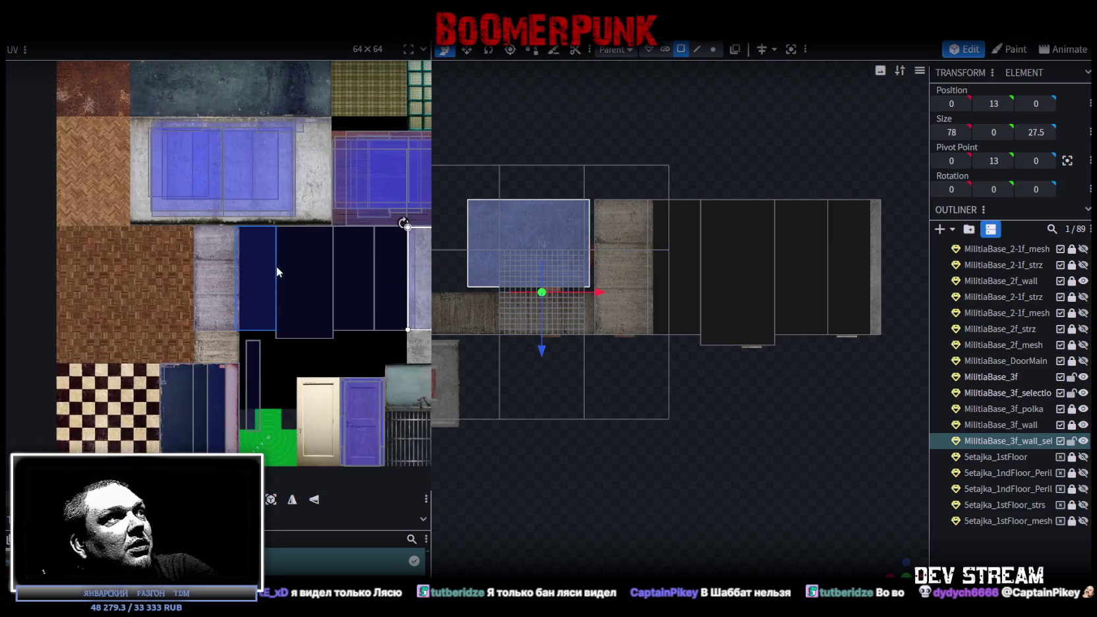
pyautogui.scroll(2, 276, 266)
pyautogui.scroll(2, 229, 313)
pyautogui.moveTo(288, 362); pyautogui.dragTo(126, 266, button='middle')
# - Select one ceiling strip face and widen its UV area rightward over the concrete
pyautogui.moveTo(152, 240); pyautogui.dragTo(322, 229)
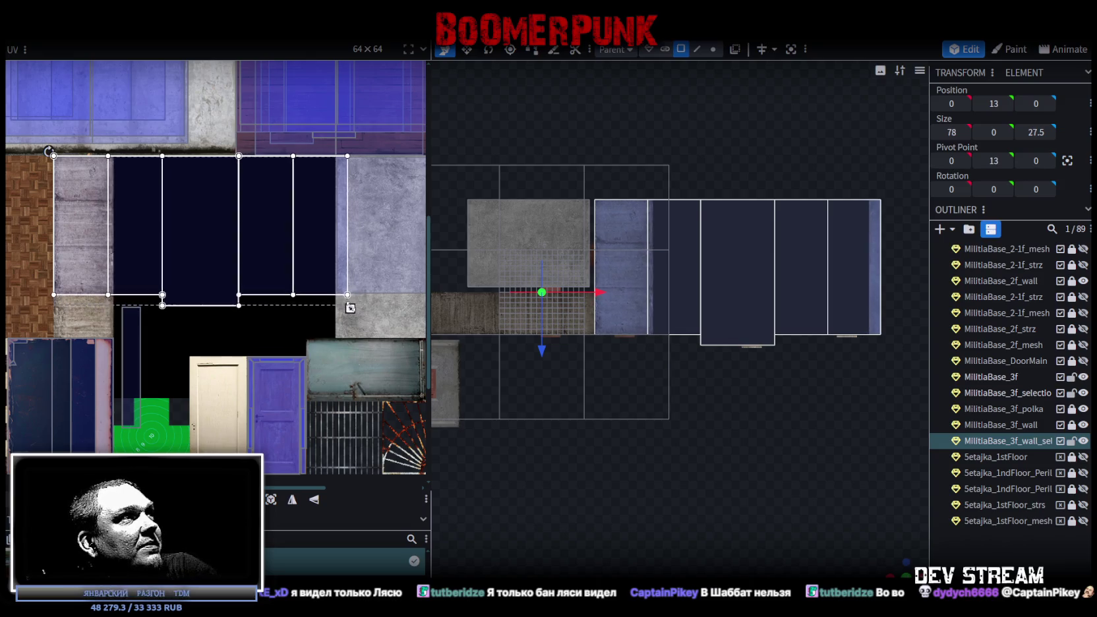
pyautogui.scroll(1, 39, 255)
pyautogui.scroll(5, 38, 251)
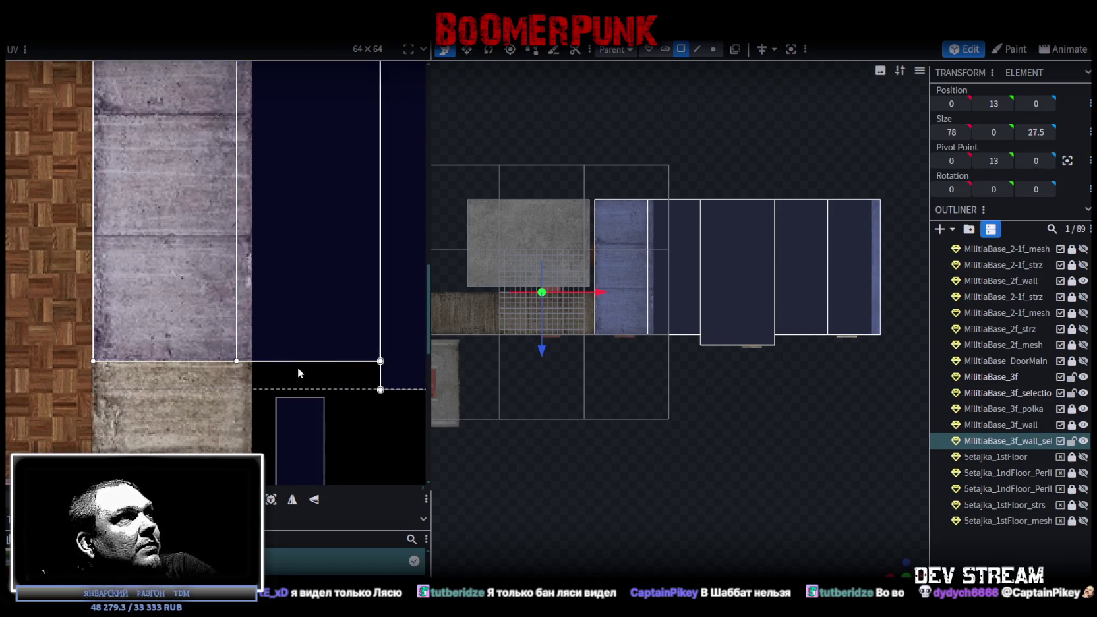
pyautogui.click(194, 345)
pyautogui.scroll(5, 221, 361)
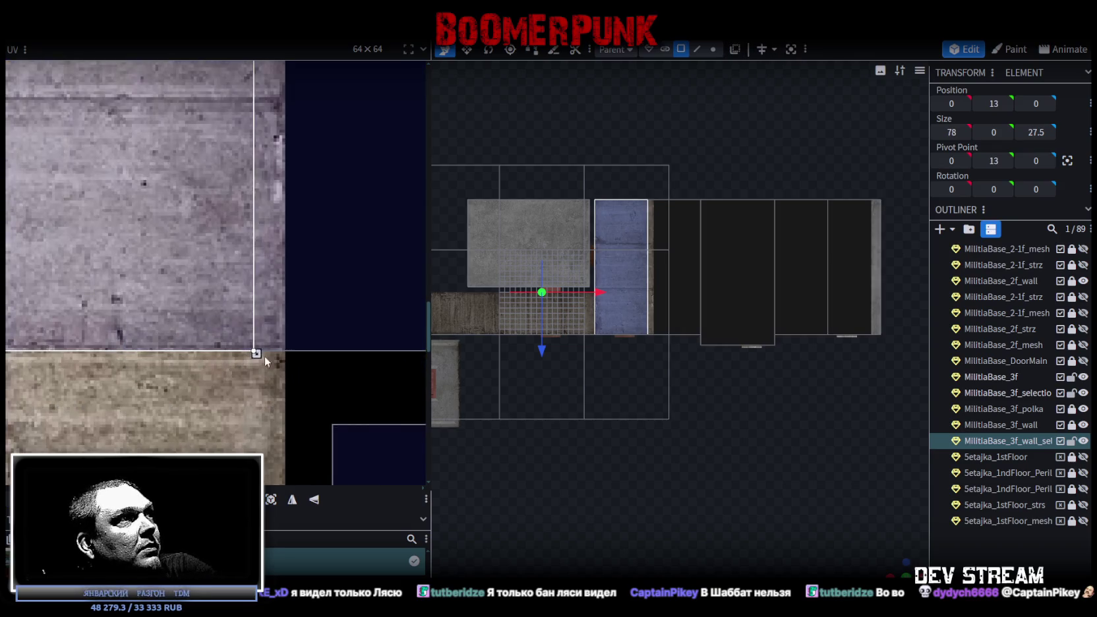
pyautogui.moveTo(257, 353); pyautogui.dragTo(286, 351)
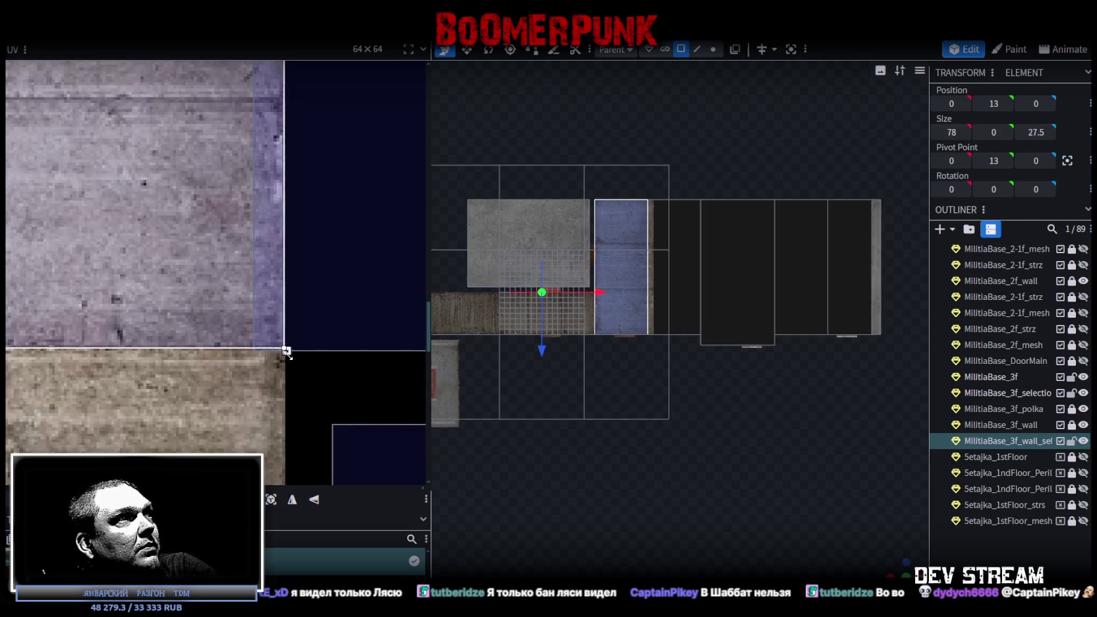
pyautogui.scroll(-3, 286, 353)
pyautogui.scroll(-2, 317, 277)
# - Move the next strip face's UV onto the concrete and lower its top edge slightly
pyautogui.click(322, 271)
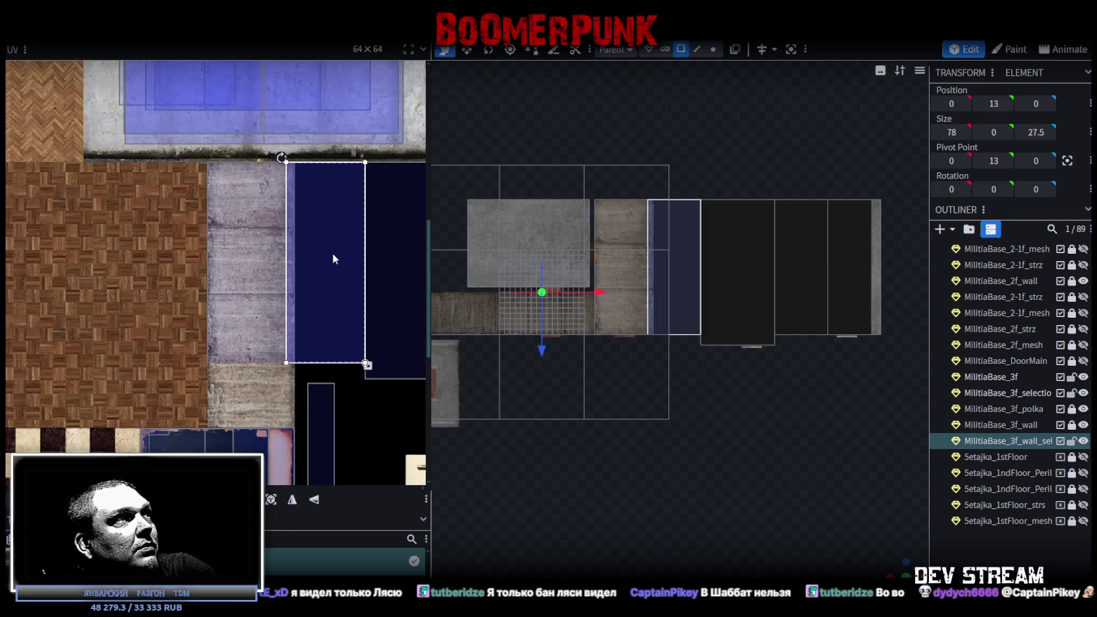
pyautogui.moveTo(337, 251); pyautogui.dragTo(260, 301)
pyautogui.scroll(3, 228, 235)
pyautogui.scroll(2, 232, 262)
pyautogui.scroll(1, 237, 302)
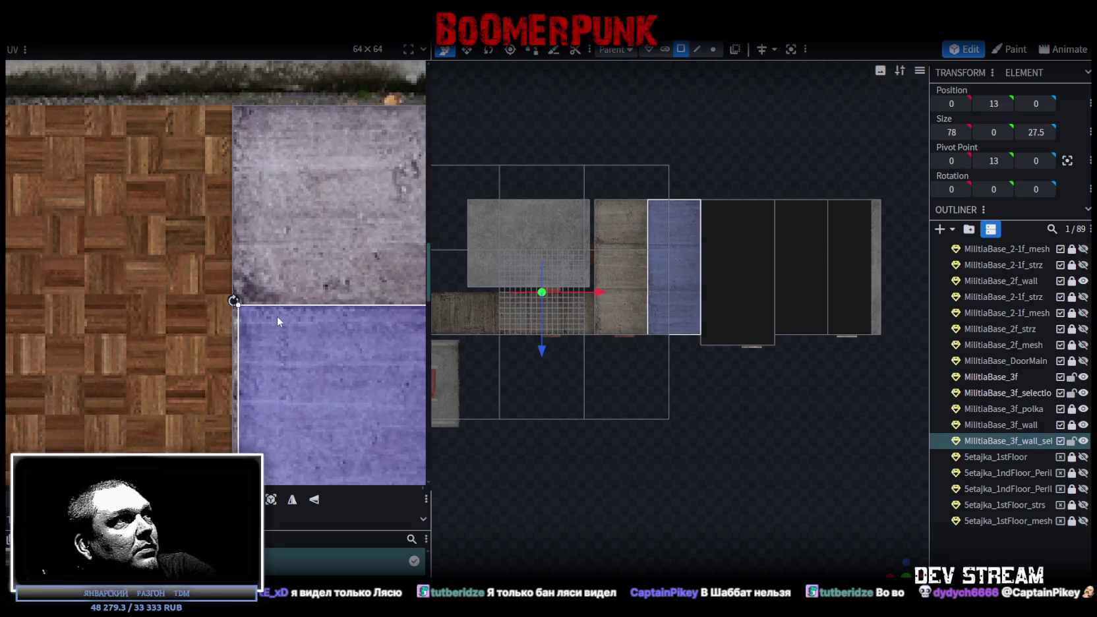
pyautogui.scroll(2, 241, 305)
pyautogui.scroll(2, 240, 314)
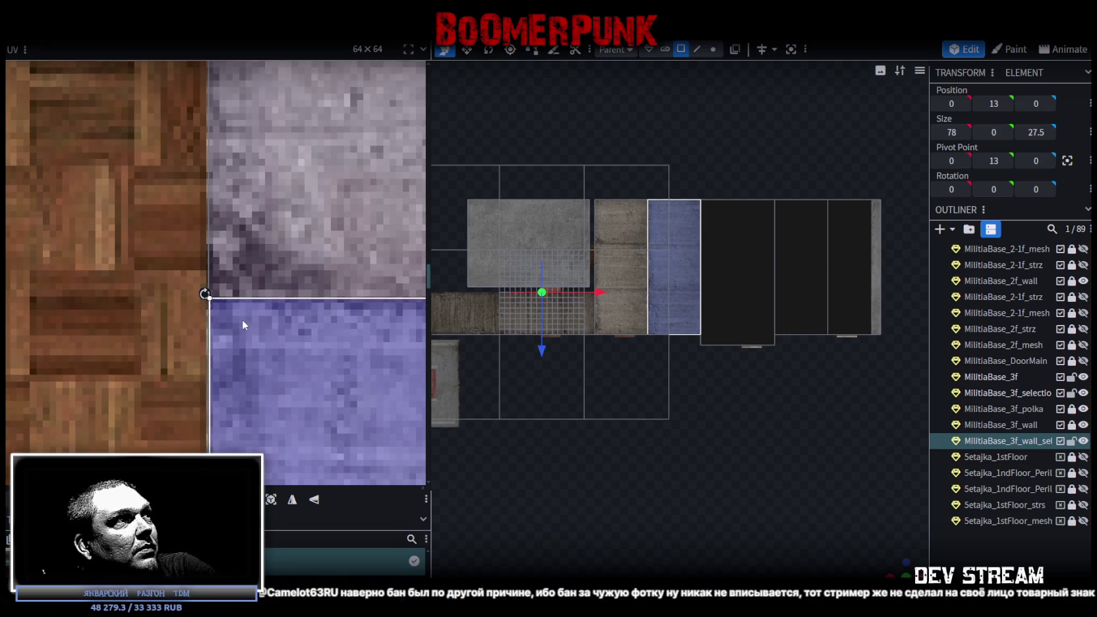
pyautogui.moveTo(243, 324); pyautogui.dragTo(242, 326)
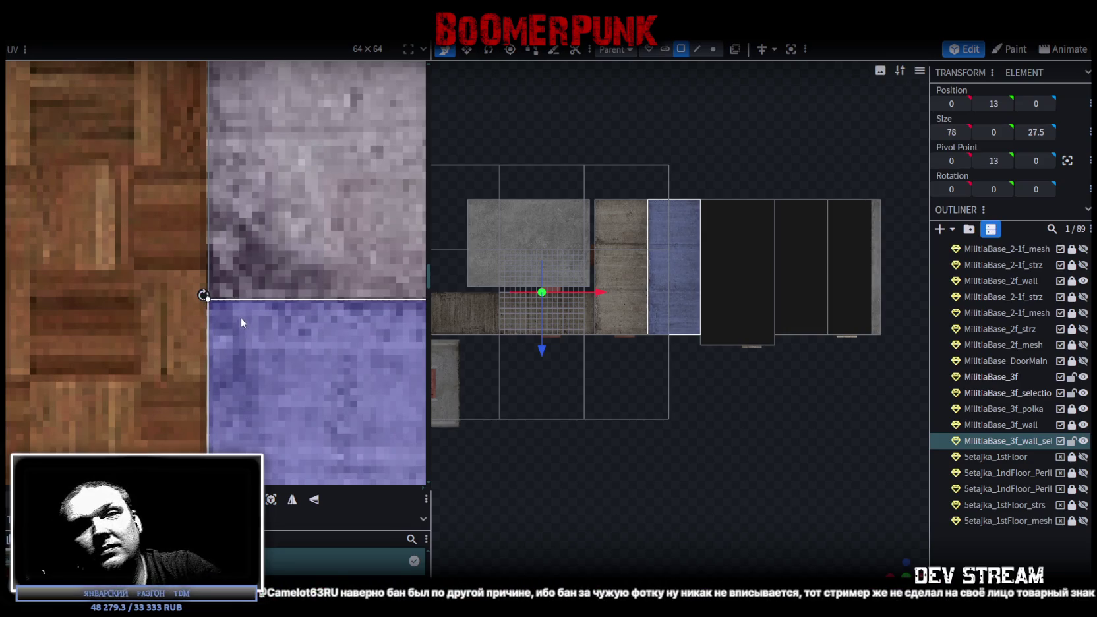
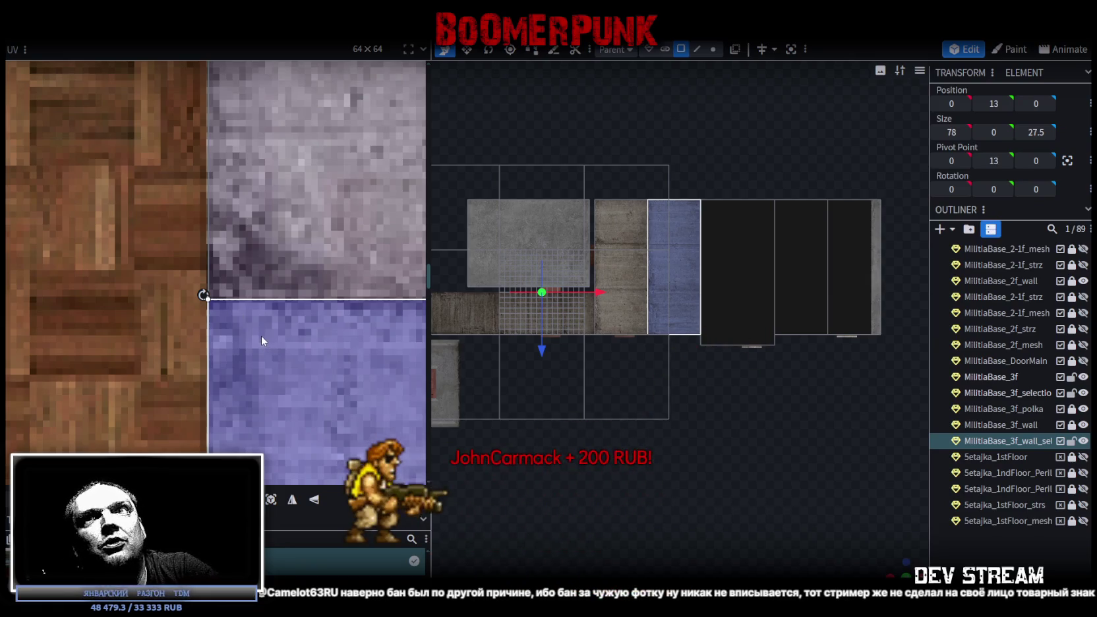
# - Narrow the dark-blue wall face's UV slightly and move it onto the concrete strip
pyautogui.scroll(-3, 261, 337)
pyautogui.scroll(-1, 338, 376)
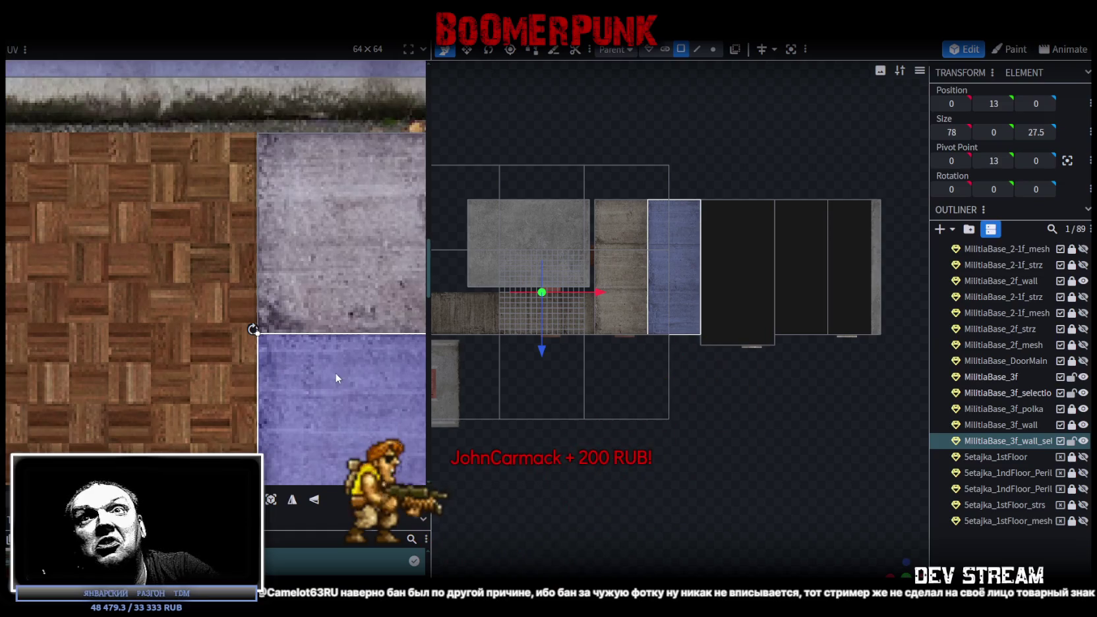
pyautogui.scroll(-3, 323, 407)
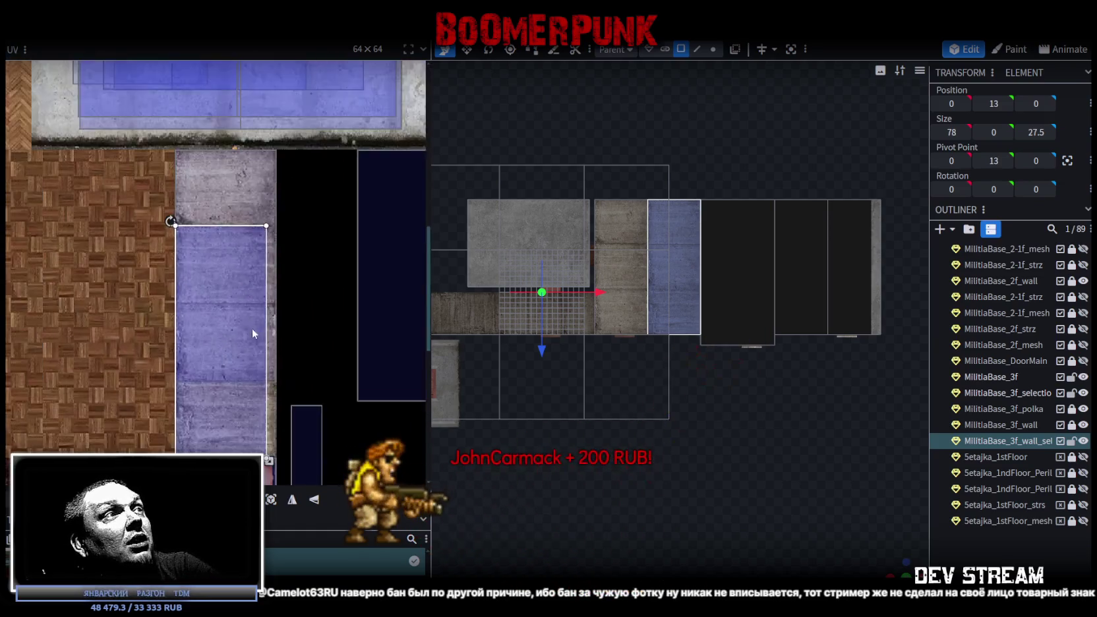
pyautogui.scroll(3, 212, 288)
pyautogui.scroll(2, 180, 284)
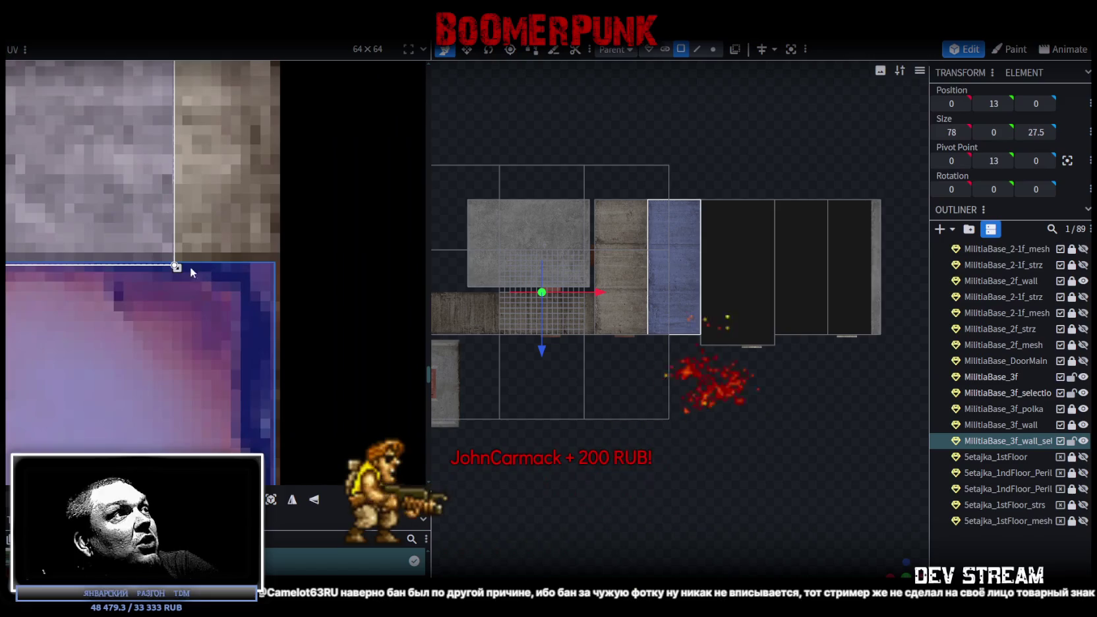
pyautogui.moveTo(279, 263); pyautogui.dragTo(277, 262)
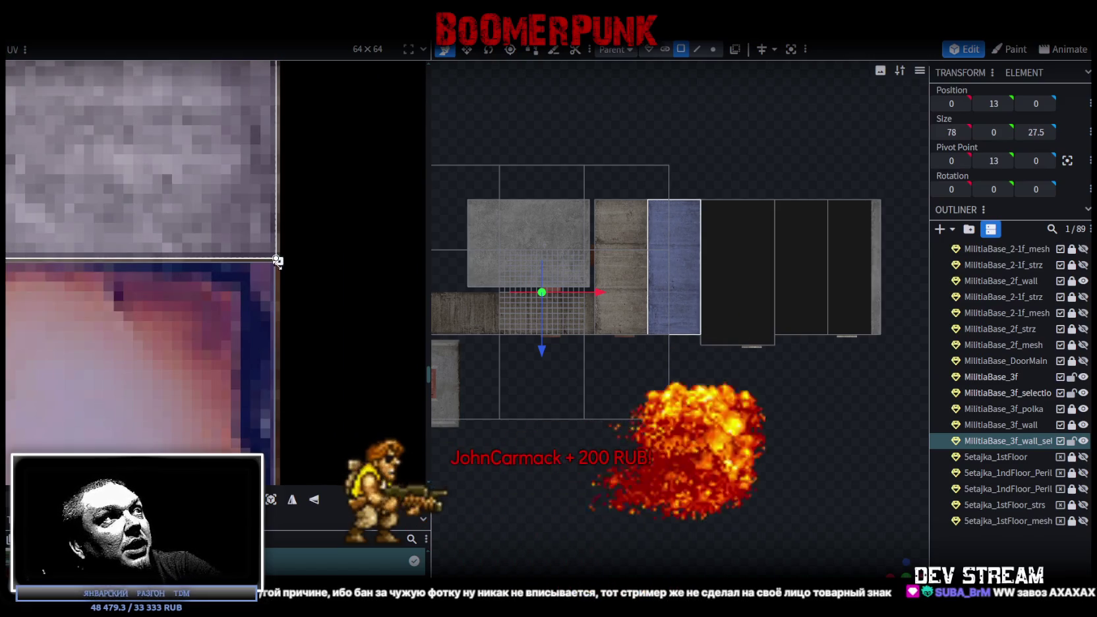
pyautogui.scroll(-1, 276, 264)
pyautogui.scroll(-2, 270, 267)
pyautogui.scroll(-2, 270, 267)
pyautogui.scroll(1, 257, 394)
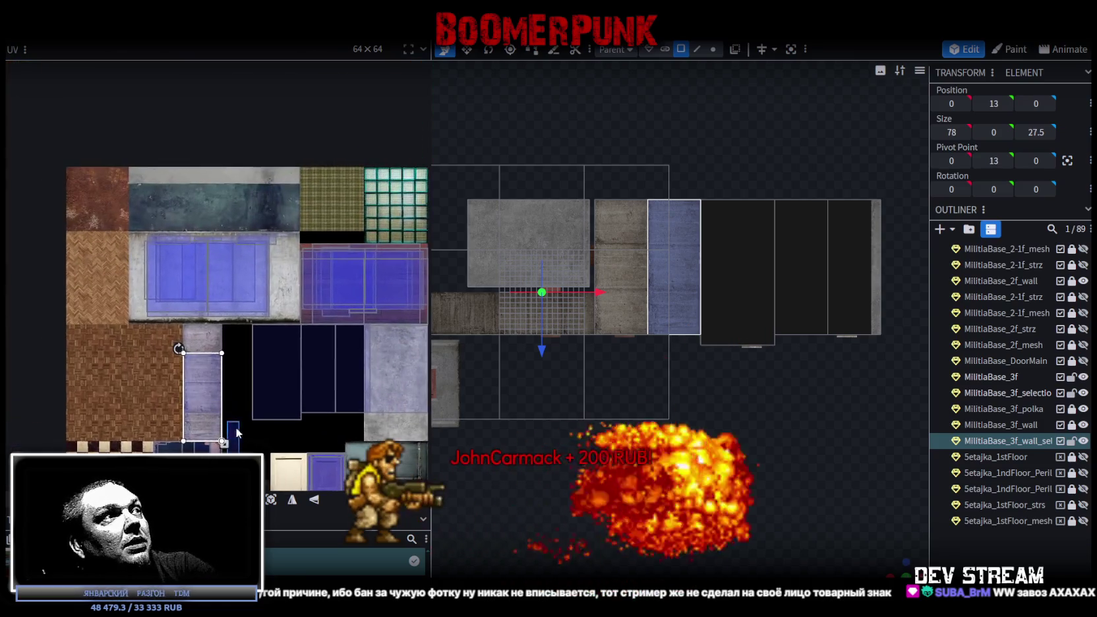
pyautogui.scroll(2, 257, 394)
pyautogui.scroll(1, 257, 394)
pyautogui.scroll(-2, 258, 394)
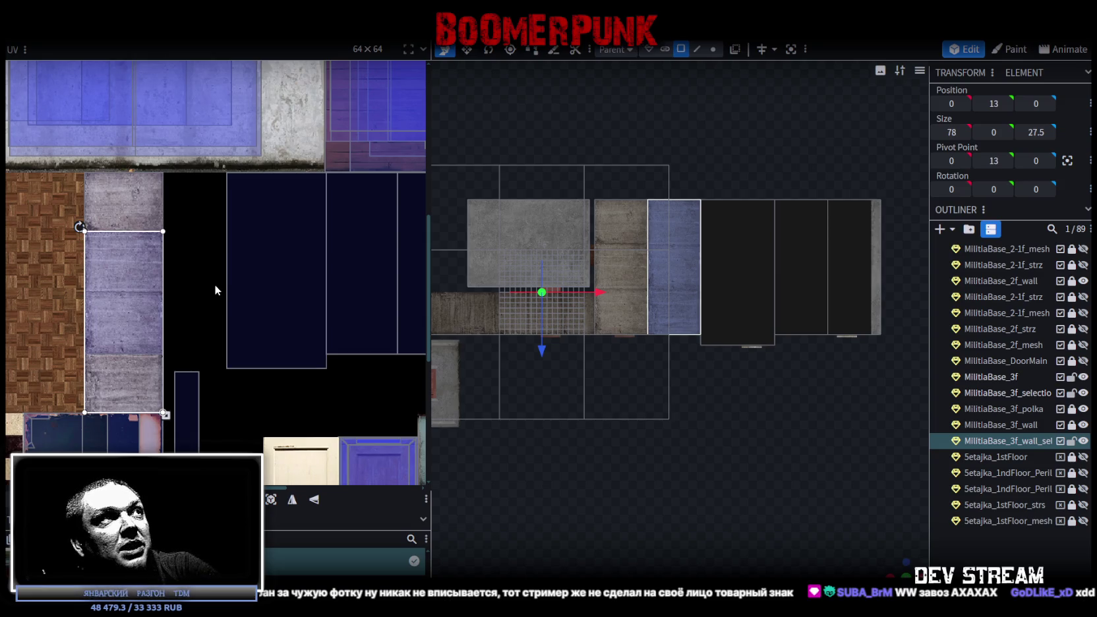
pyautogui.moveTo(266, 298); pyautogui.dragTo(137, 269)
# - Stretch the face's UV down the concrete strip and widen it to the strip's edge
pyautogui.scroll(2, 99, 198)
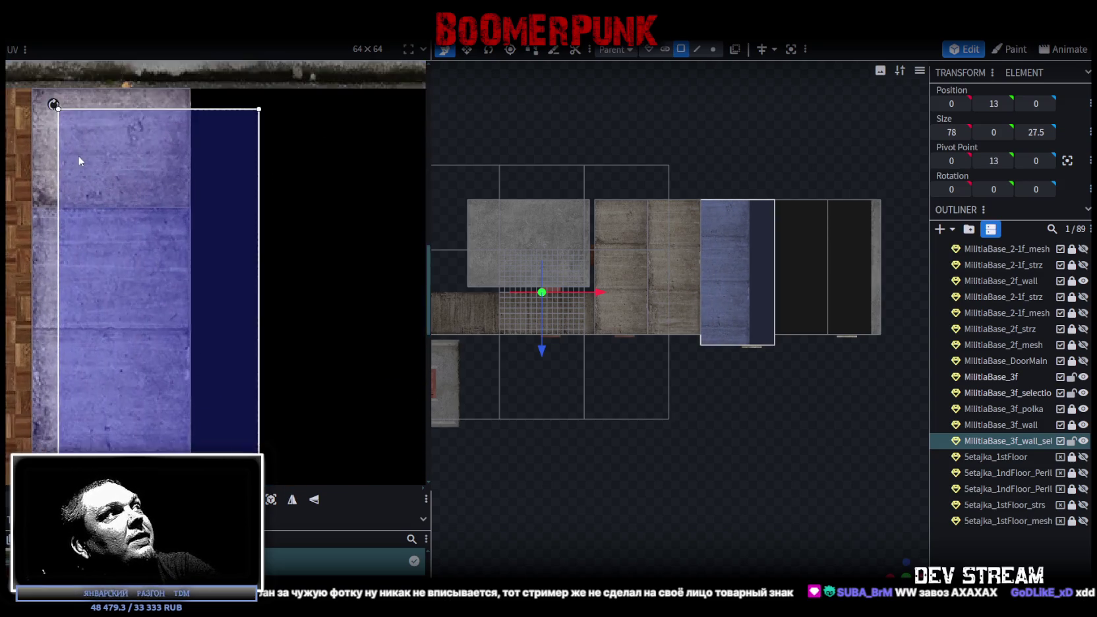
pyautogui.scroll(1, 93, 165)
pyautogui.scroll(-1, 184, 257)
pyautogui.scroll(2, 193, 269)
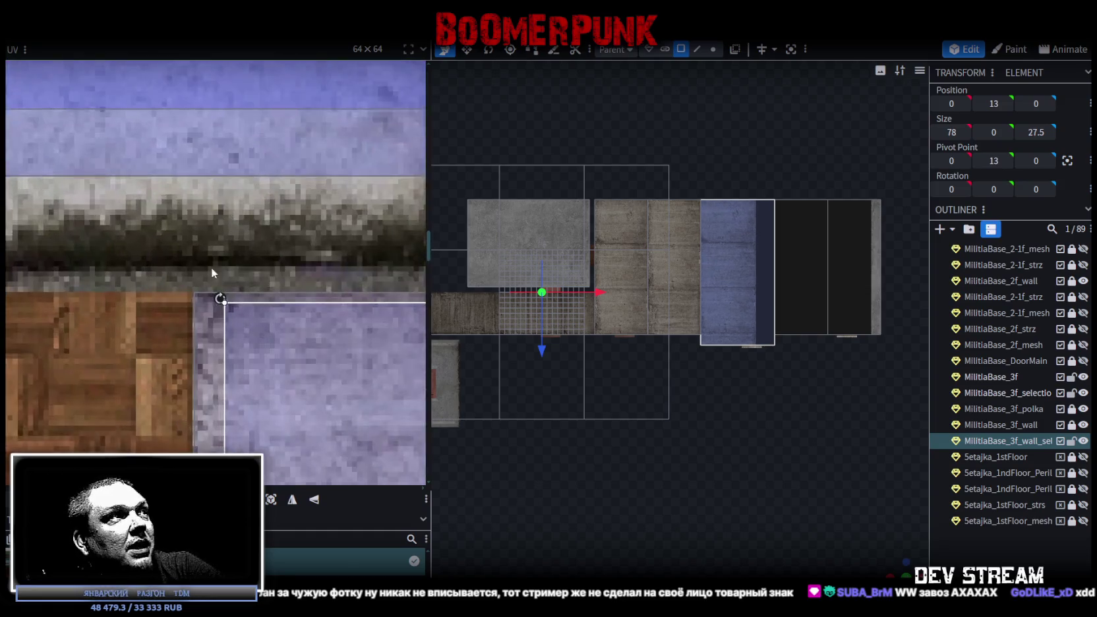
pyautogui.scroll(1, 211, 268)
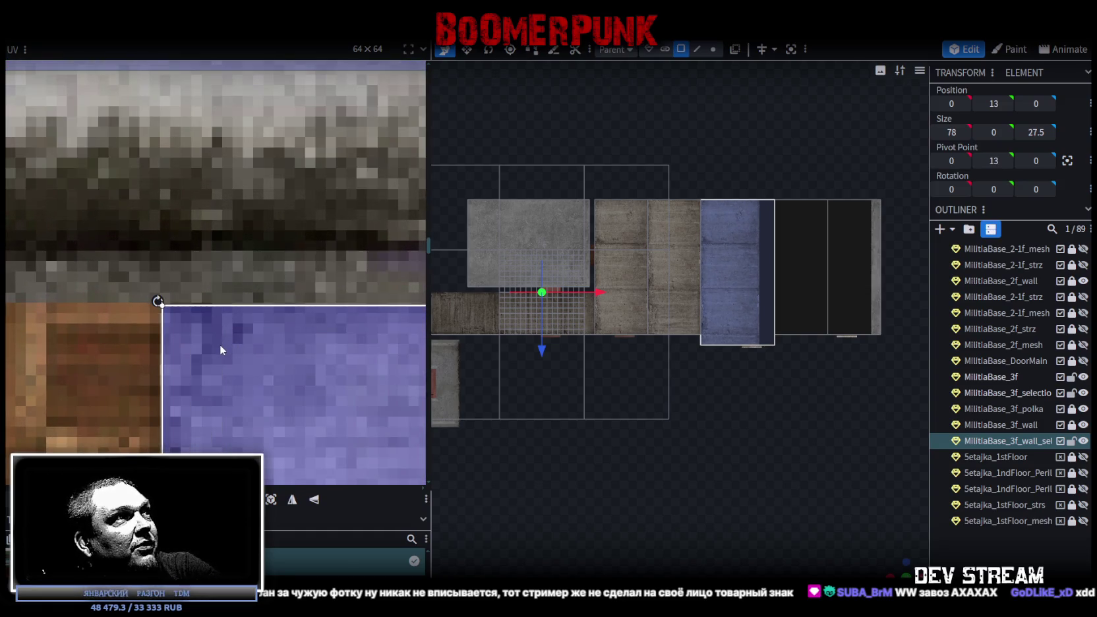
pyautogui.scroll(-1, 223, 341)
pyautogui.scroll(-2, 237, 340)
pyautogui.scroll(-3, 260, 360)
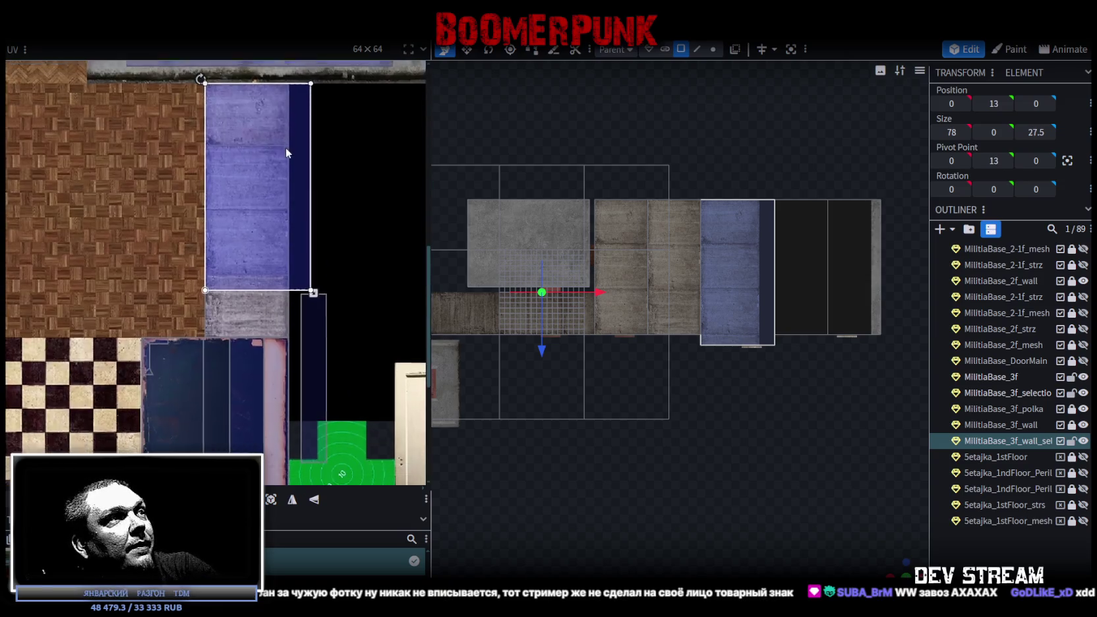
pyautogui.scroll(1, 280, 293)
pyautogui.scroll(2, 350, 249)
pyautogui.moveTo(342, 256)
pyautogui.mouseDown()
pyautogui.moveTo(252, 444)
pyautogui.moveTo(236, 244)
pyautogui.moveTo(250, 191)
pyautogui.mouseUp()
pyautogui.scroll(2, 251, 190)
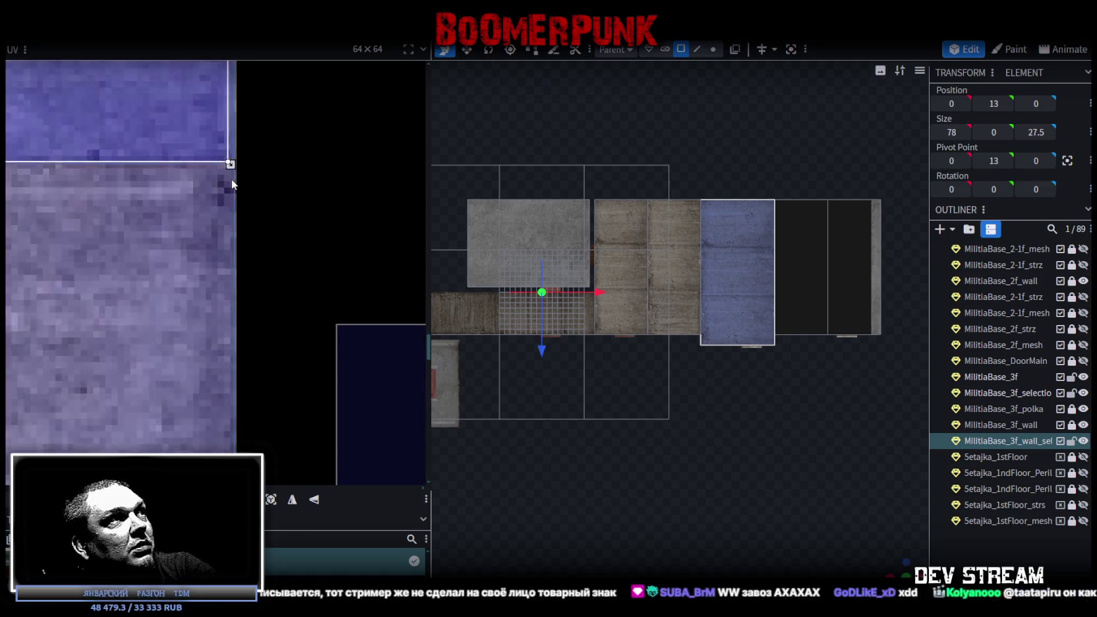
pyautogui.scroll(2, 232, 171)
pyautogui.moveTo(225, 156); pyautogui.dragTo(233, 153)
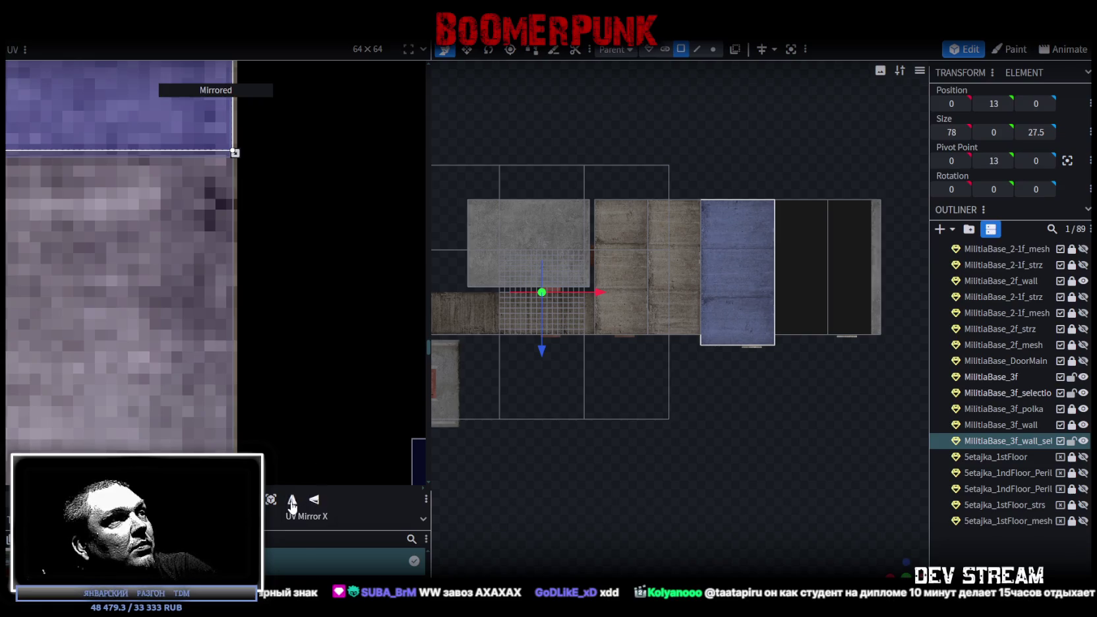
pyautogui.scroll(-2, 104, 264)
pyautogui.scroll(-1, 105, 262)
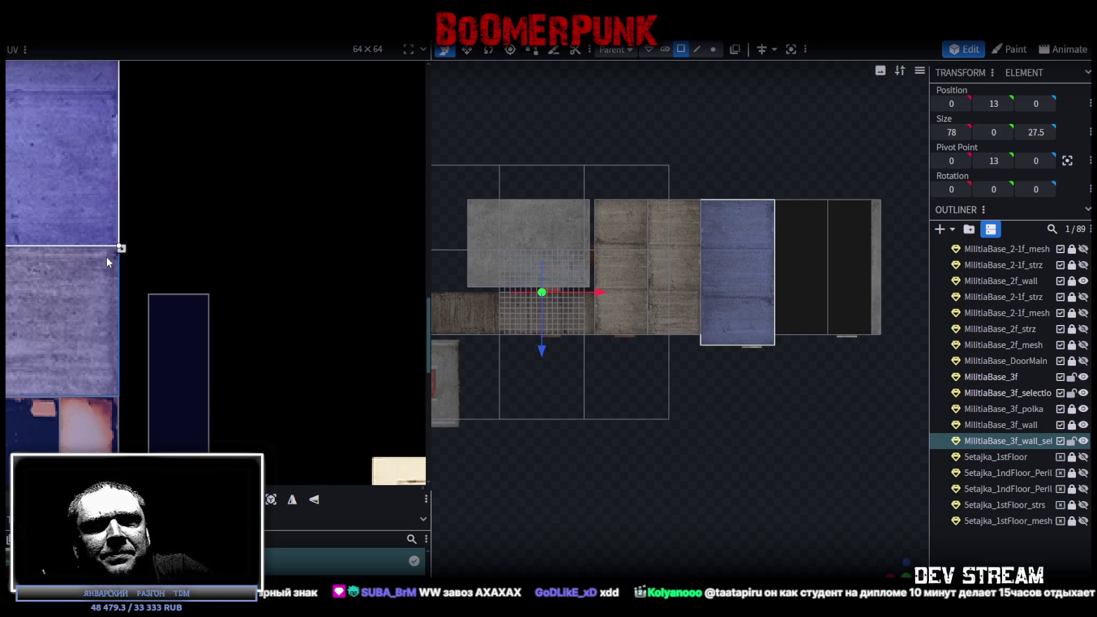
# - Select one of the navy wall faces and move its UV onto the lavender concrete strip
pyautogui.scroll(-5, 167, 326)
pyautogui.moveTo(254, 267); pyautogui.dragTo(187, 268)
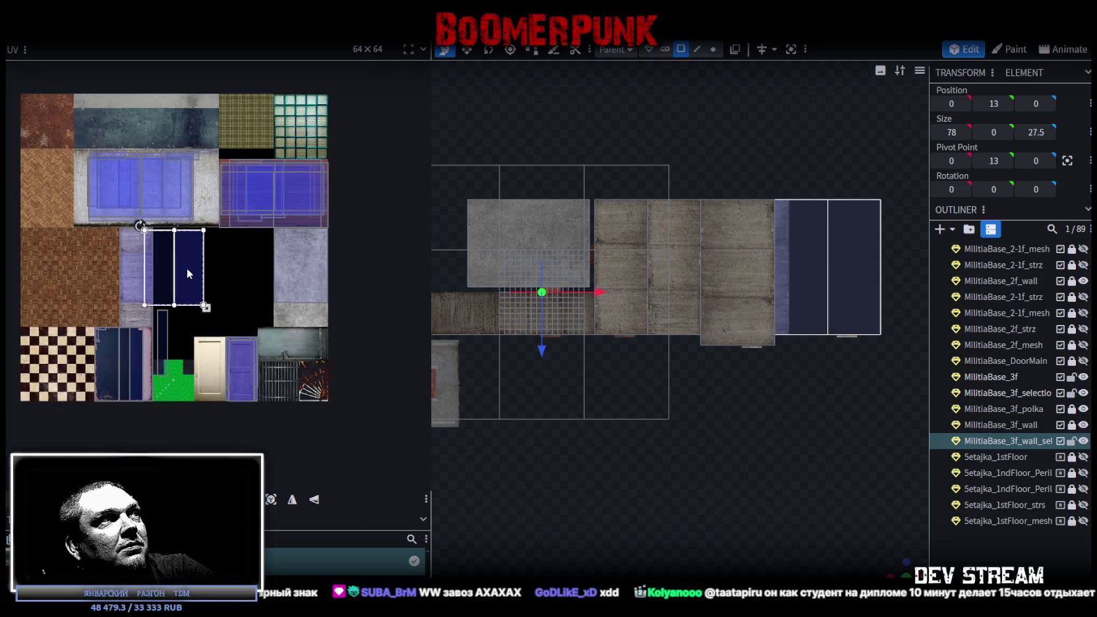
pyautogui.scroll(3, 189, 268)
pyautogui.moveTo(205, 283); pyautogui.dragTo(257, 267, button='middle')
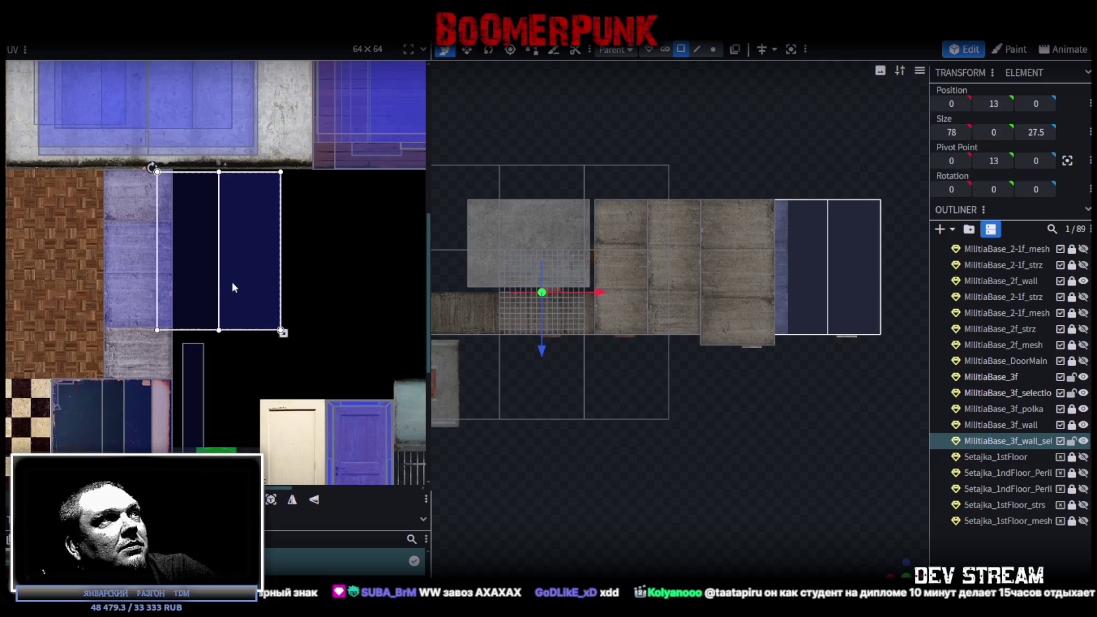
pyautogui.moveTo(232, 288); pyautogui.dragTo(273, 281)
pyautogui.click(230, 215)
pyautogui.moveTo(229, 215)
pyautogui.mouseDown()
pyautogui.moveTo(138, 285)
pyautogui.moveTo(134, 309)
pyautogui.mouseUp()
# - Line the face's UV up with the strip and enlarge it rightward to fit
pyautogui.scroll(3, 122, 230)
pyautogui.scroll(2, 99, 230)
pyautogui.scroll(3, 135, 245)
pyautogui.moveTo(136, 248); pyautogui.dragTo(137, 225)
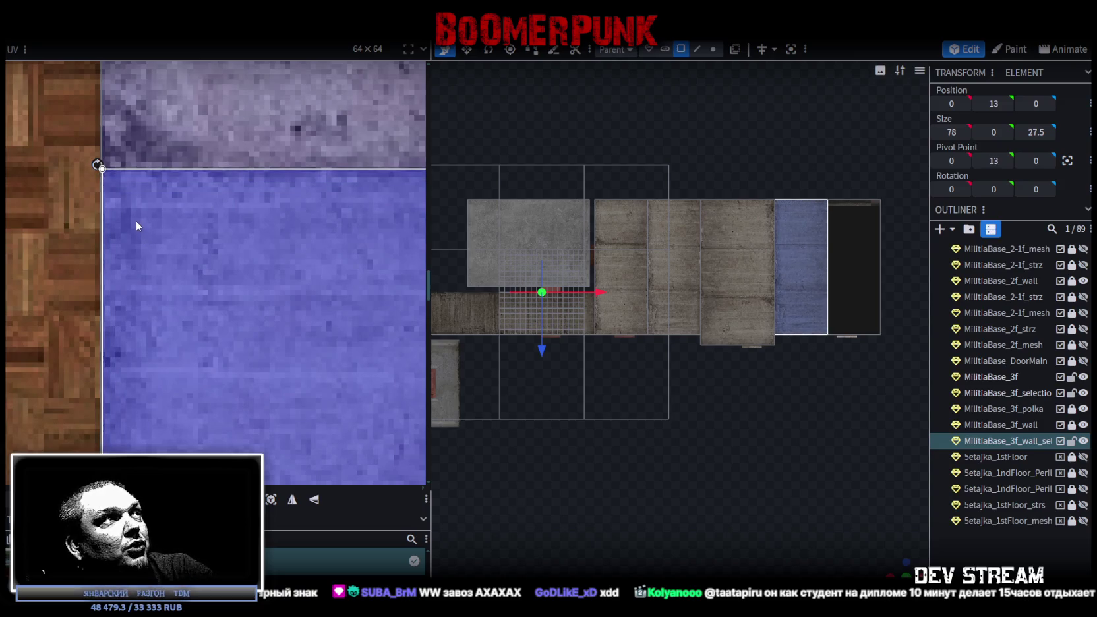
pyautogui.scroll(-3, 136, 220)
pyautogui.scroll(-2, 212, 384)
pyautogui.scroll(3, 234, 211)
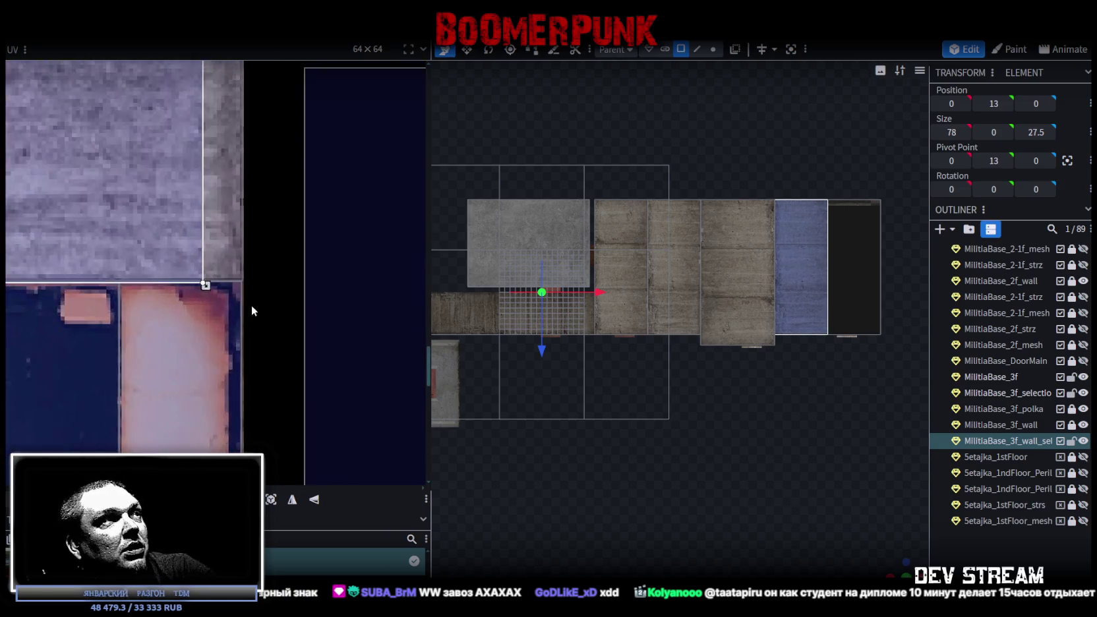
pyautogui.scroll(2, 256, 311)
pyautogui.moveTo(155, 254); pyautogui.dragTo(237, 256)
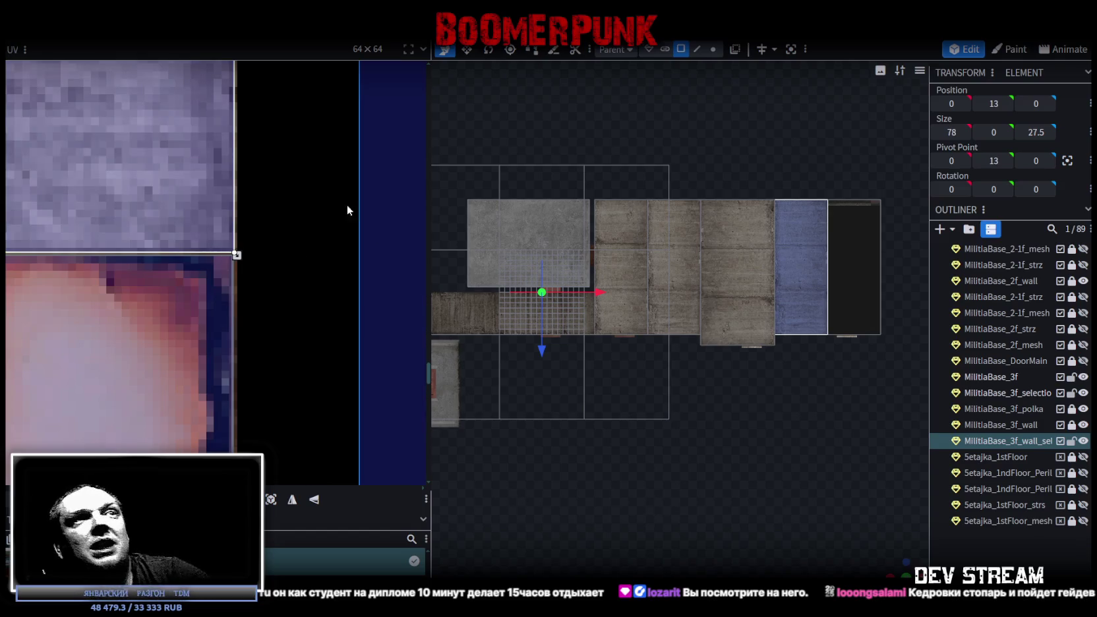
pyautogui.scroll(-3, 222, 182)
# - Move the last dark-blue face's UV into the lavender concrete strip, aligning its corner to the edge
pyautogui.scroll(-3, 222, 184)
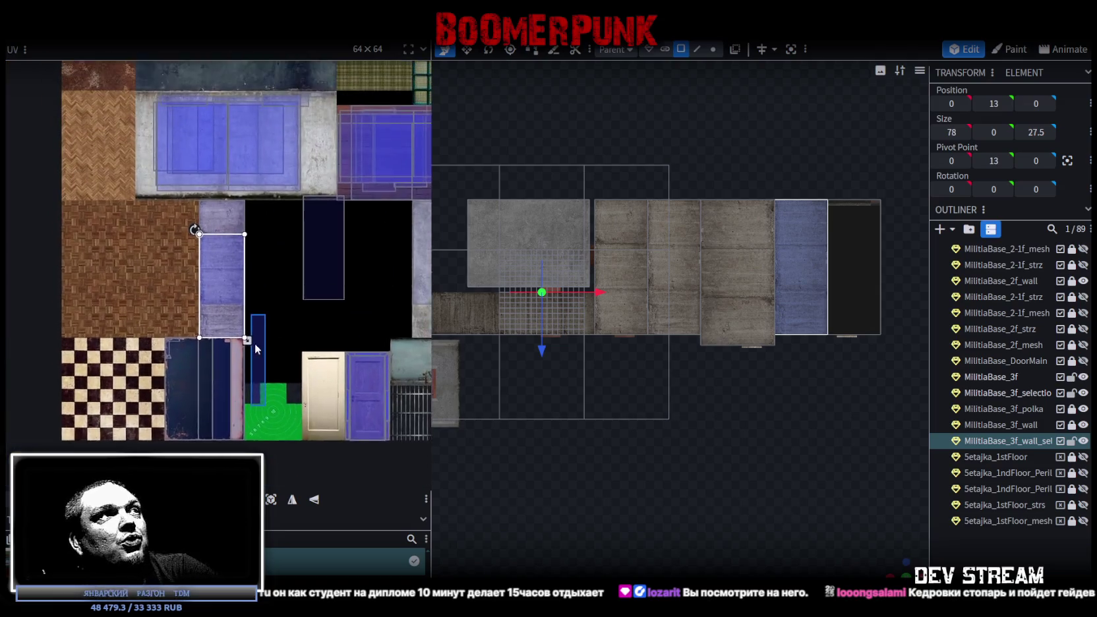
pyautogui.click(311, 242)
pyautogui.moveTo(348, 279); pyautogui.dragTo(231, 263)
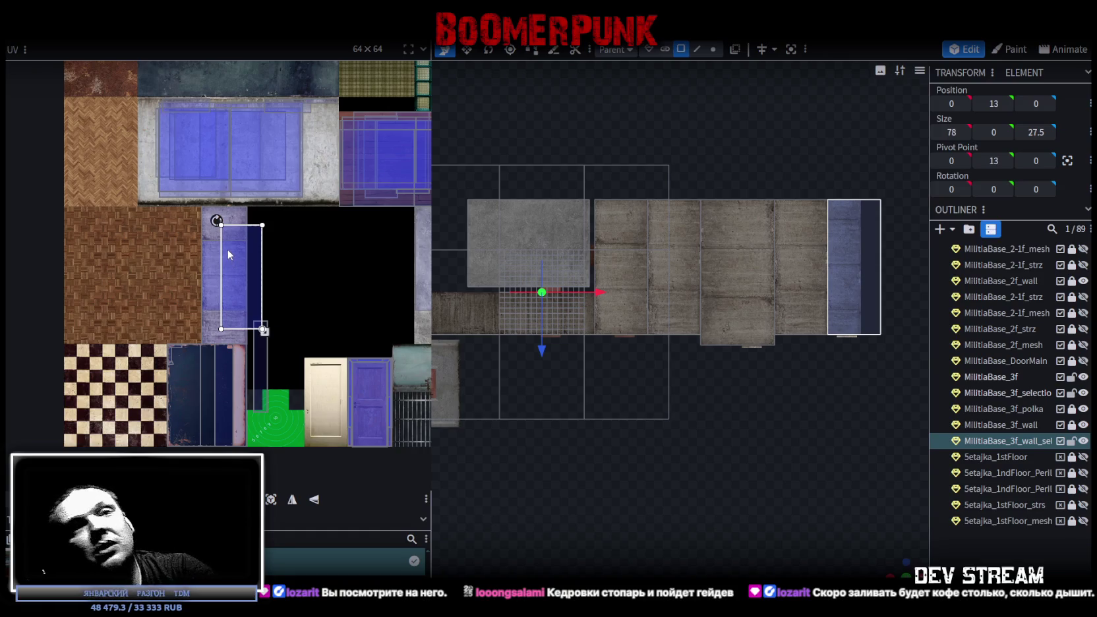
pyautogui.scroll(5, 227, 250)
pyautogui.moveTo(245, 235); pyautogui.dragTo(182, 153)
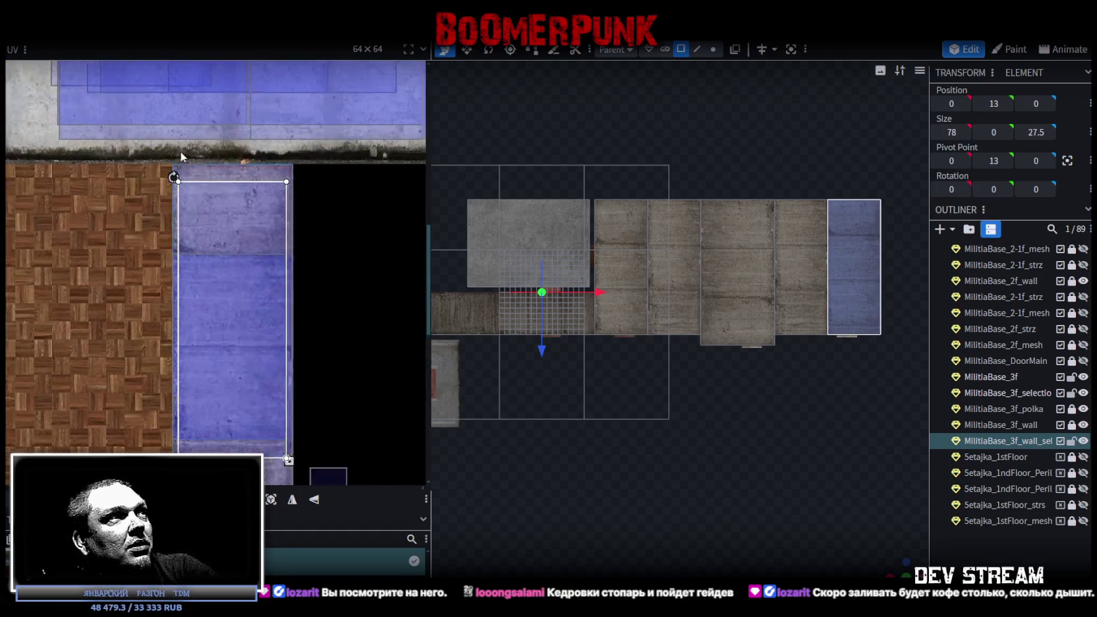
pyautogui.scroll(3, 197, 197)
pyautogui.moveTo(211, 232); pyautogui.dragTo(213, 189)
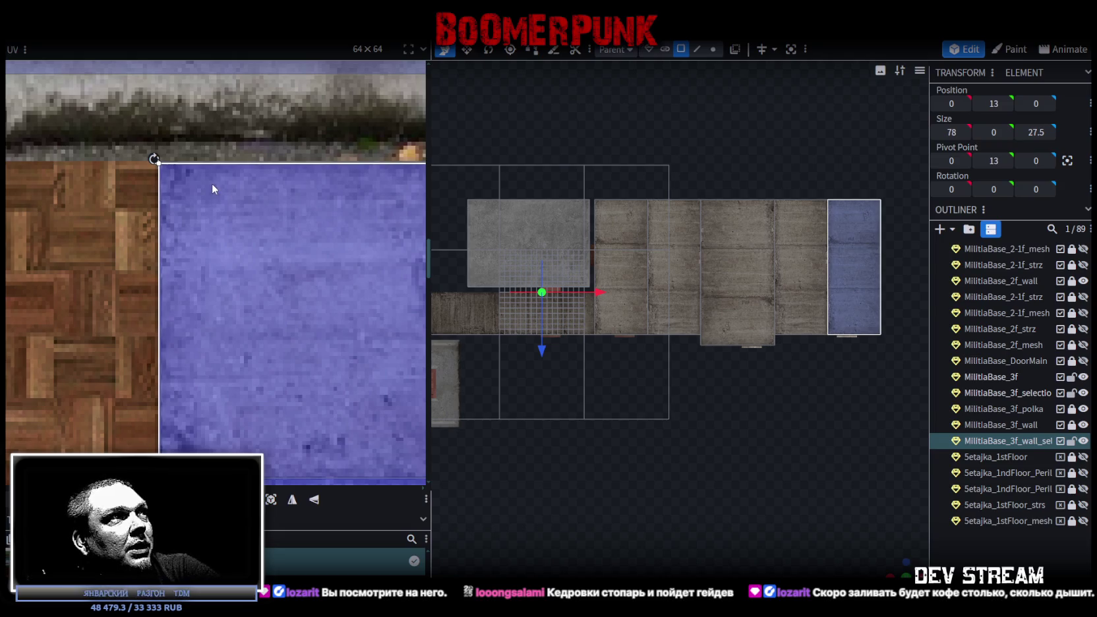
# - Widen the face's UV, raise its bottom edge slightly, and mirror it horizontally
pyautogui.scroll(2, 213, 185)
pyautogui.scroll(2, 174, 136)
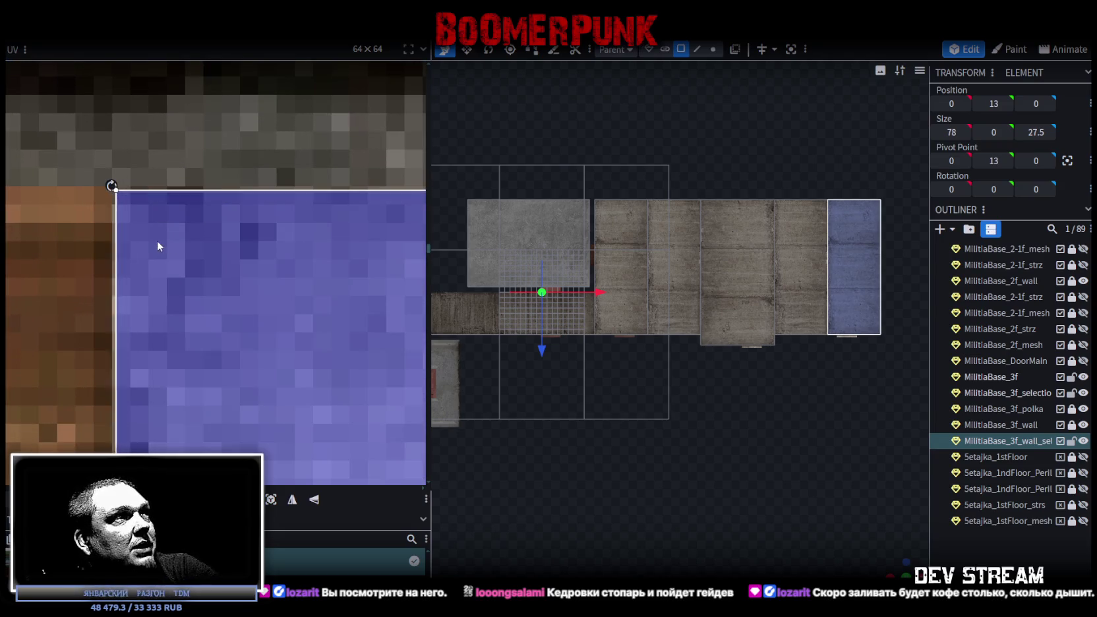
pyautogui.scroll(-2, 159, 241)
pyautogui.scroll(-2, 227, 293)
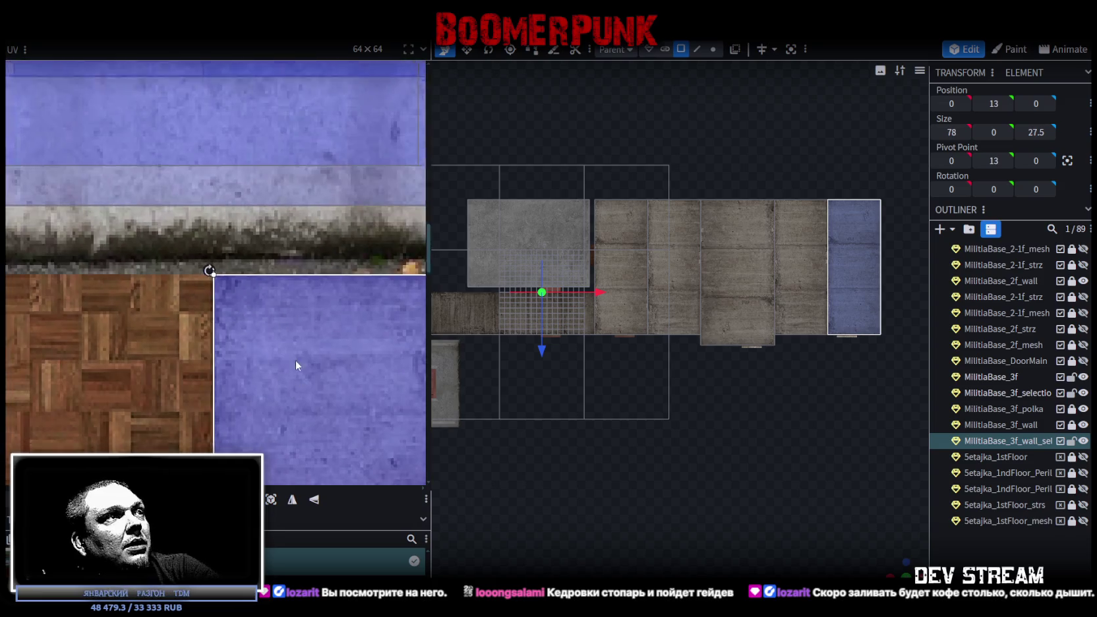
pyautogui.scroll(3, 297, 378)
pyautogui.scroll(1, 256, 155)
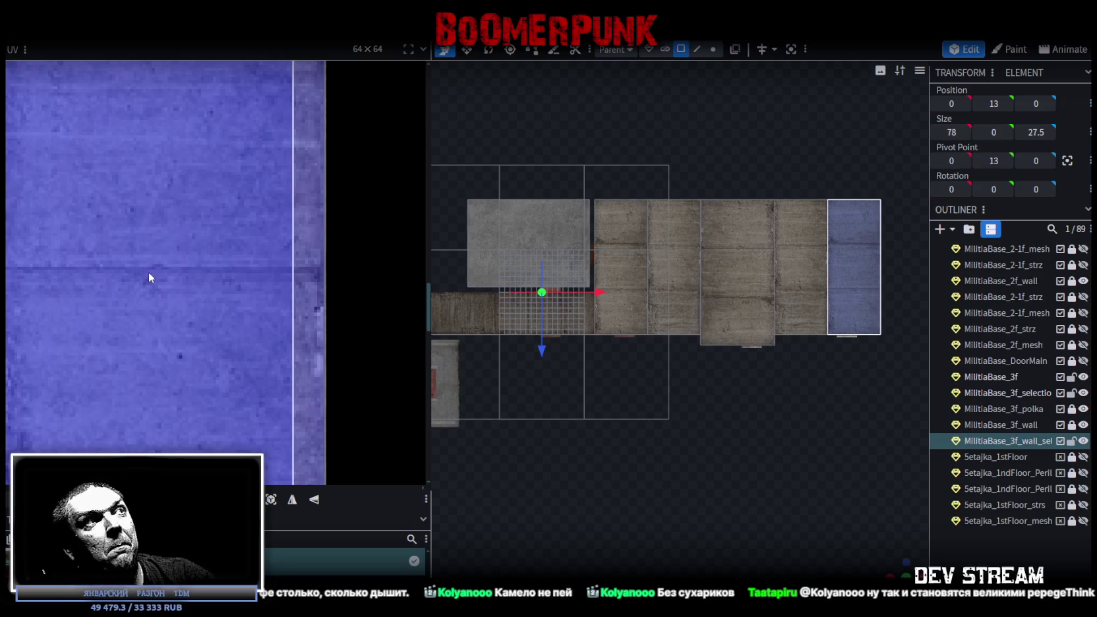
pyautogui.scroll(-3, 149, 273)
pyautogui.scroll(2, 150, 285)
pyautogui.scroll(1, 172, 350)
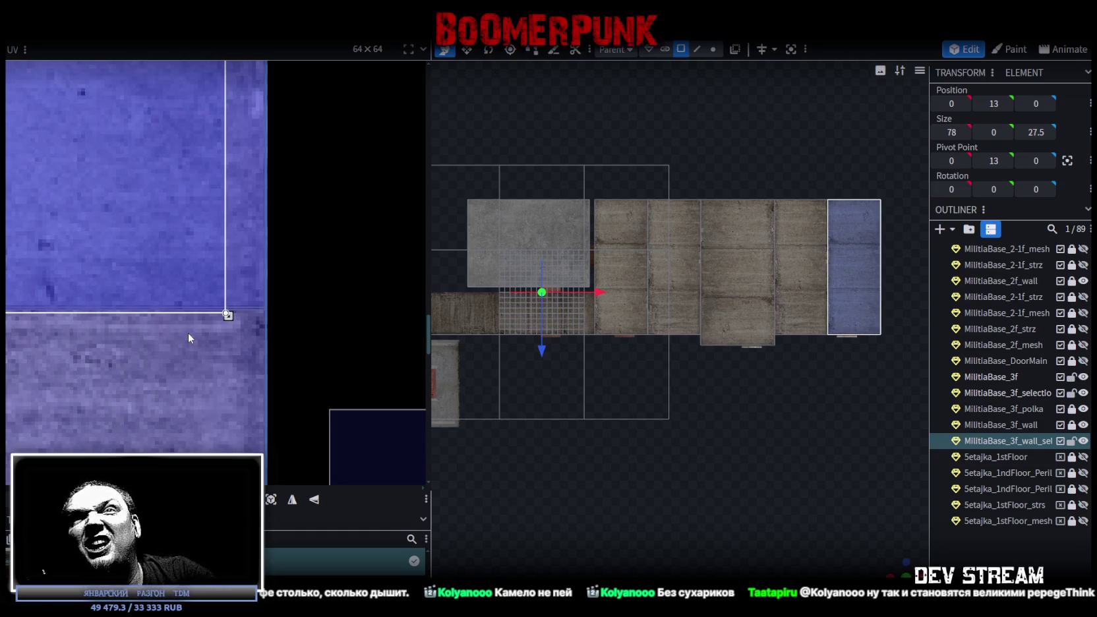
pyautogui.scroll(2, 190, 332)
pyautogui.moveTo(218, 287); pyautogui.dragTo(287, 281)
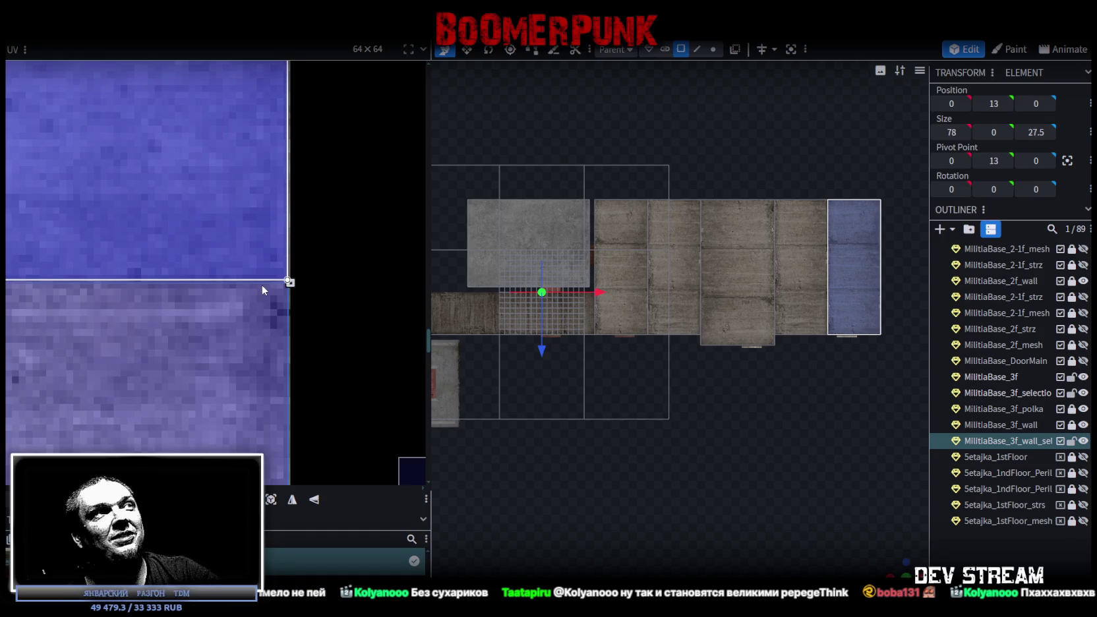
pyautogui.moveTo(288, 281); pyautogui.dragTo(290, 281)
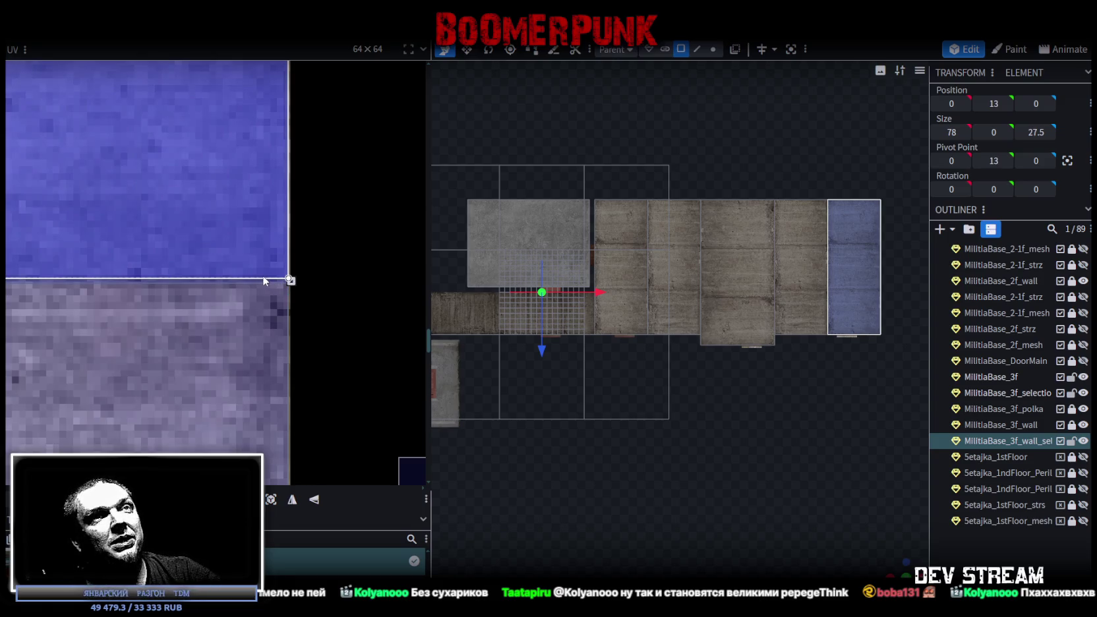
pyautogui.click(304, 504)
pyautogui.click(304, 503)
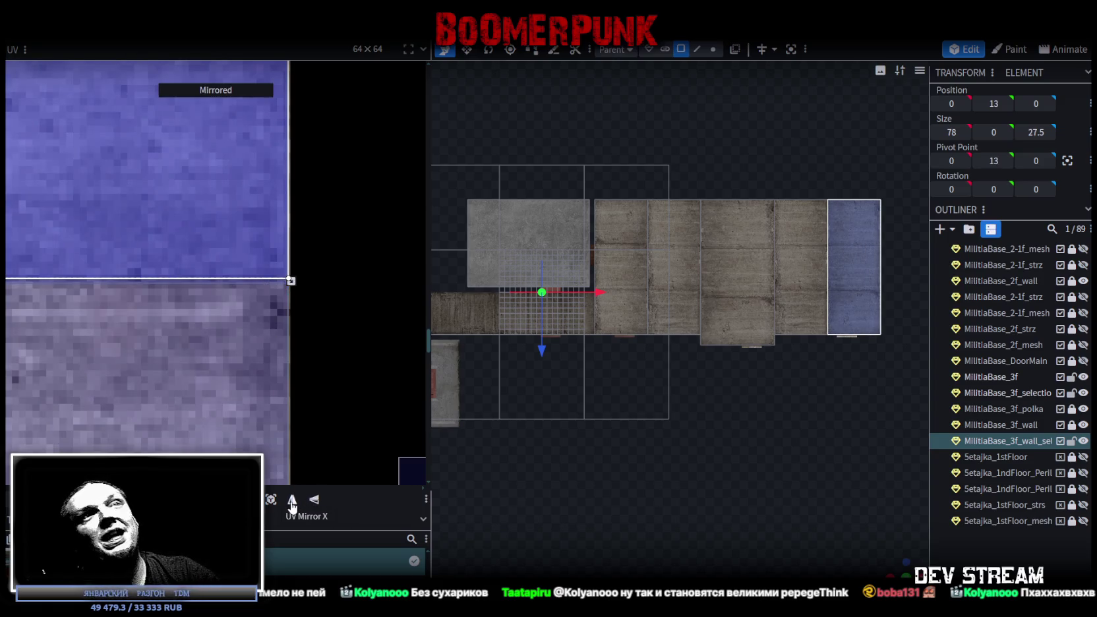